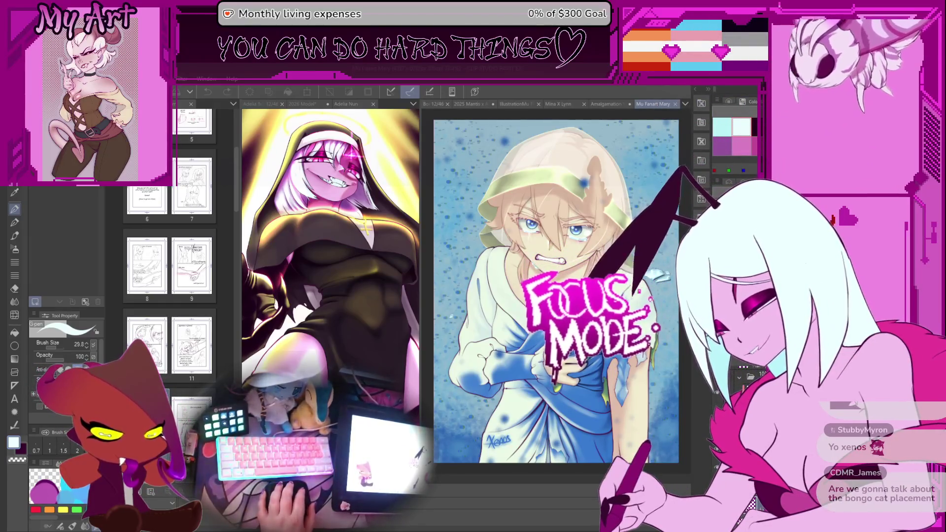
Switch from Clip Studio Paint to the Harmony trailer scene and focus its timeline
key("alt+Tab")
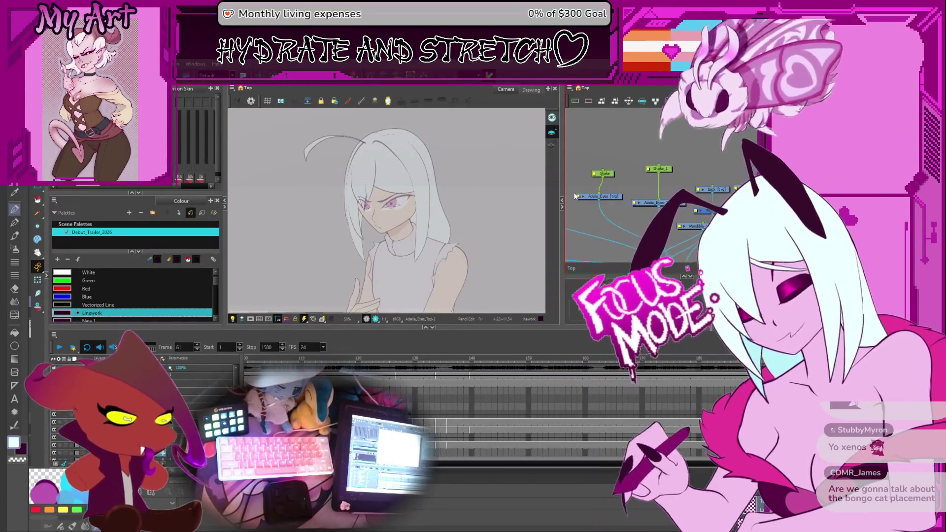
left_click(83, 351)
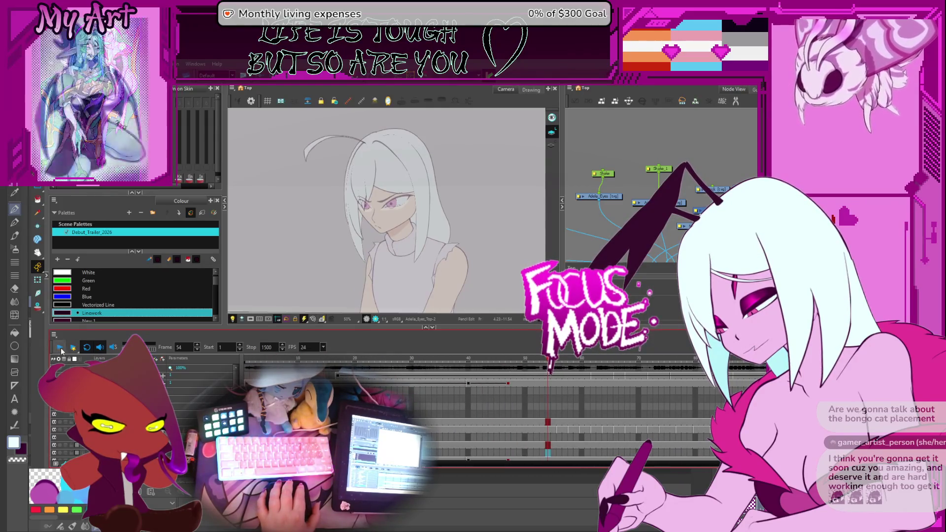
Return the playhead to the first frame and start the trailer playing
key("Home")
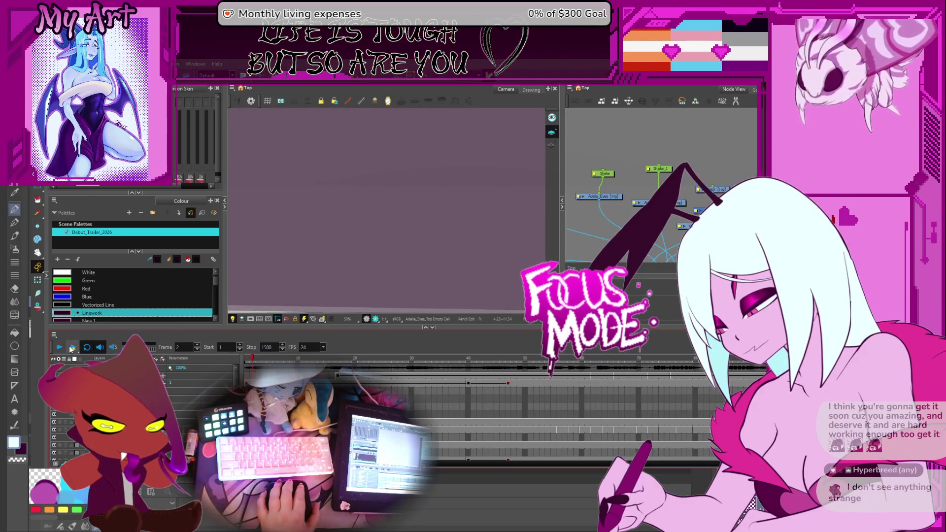
left_click(60, 348)
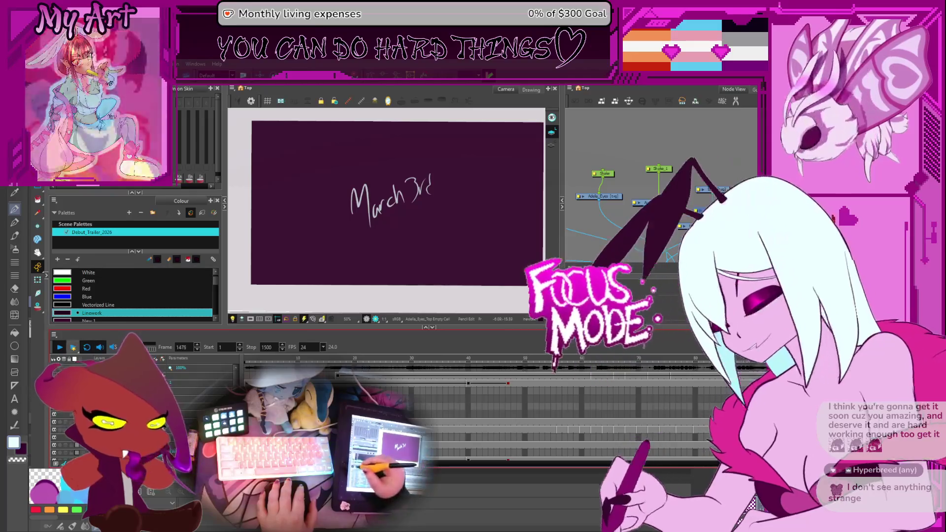
Zoom the timeline ruler out while the trailer plays to frame 1489
scroll(523, 392, "down", 3)
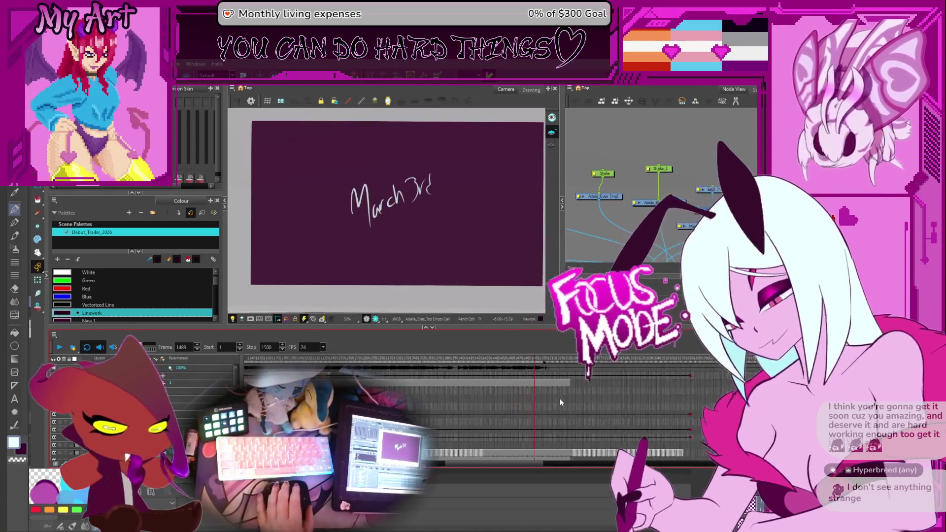
scroll(591, 389, "left", 5)
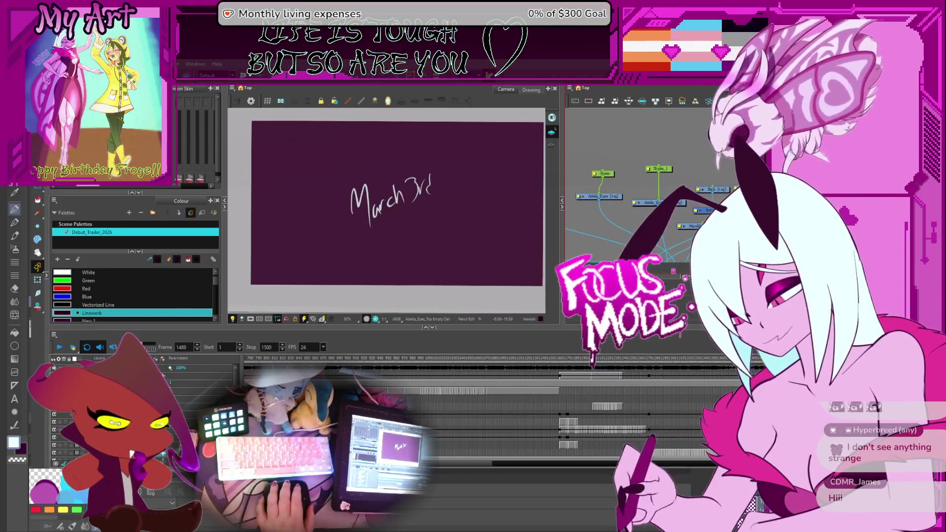
Scrub the snarling close-up around frame 1175 and set the playback start to 1160
left_click(570, 359)
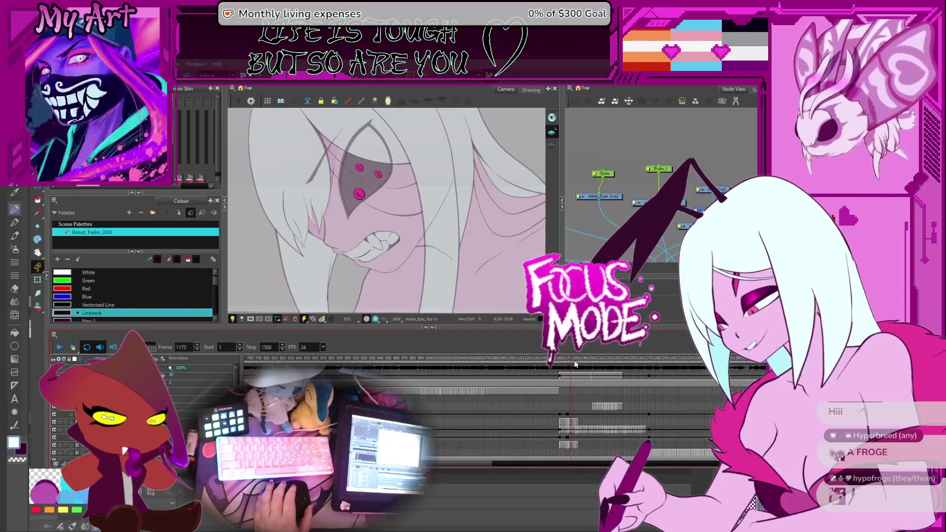
left_click(635, 359)
mouse_move(635, 359)
left_mouse_down()
mouse_move(567, 359)
mouse_move(648, 354)
mouse_move(556, 367)
mouse_move(577, 375)
left_mouse_up()
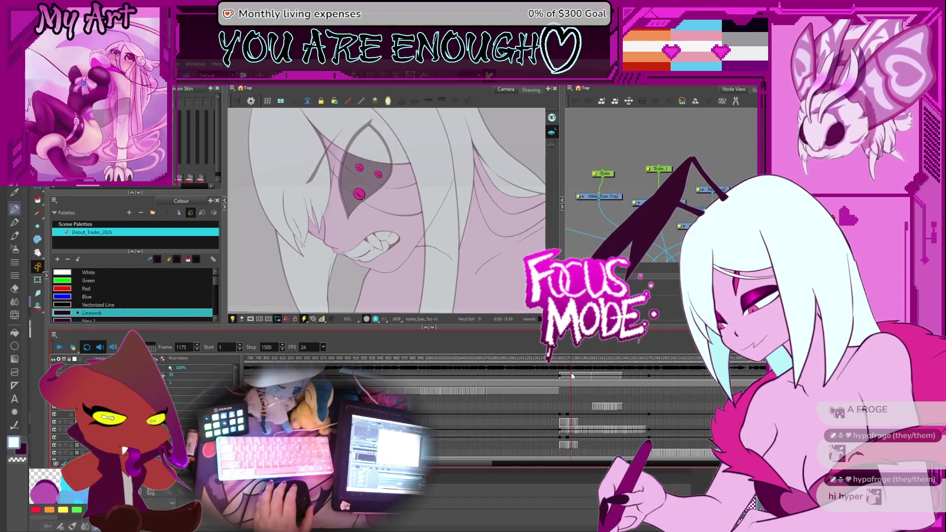
left_click(193, 311)
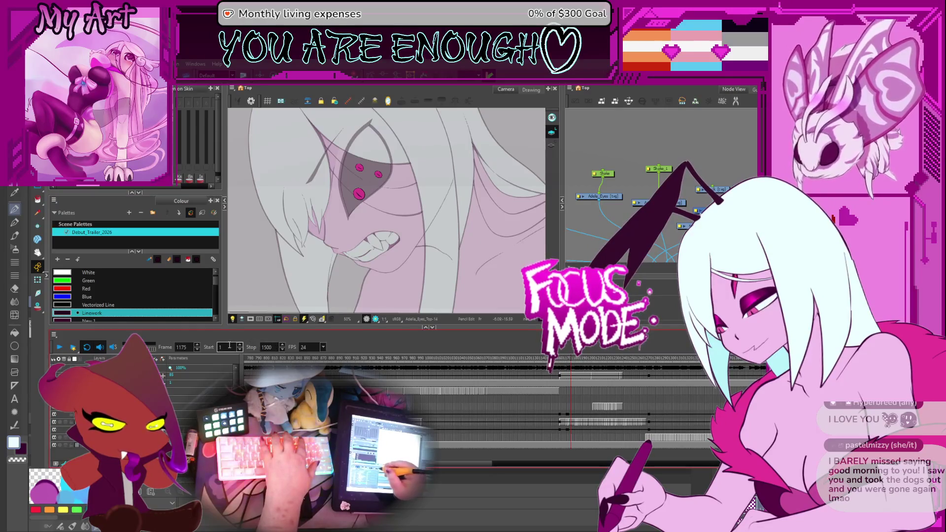
type("16")
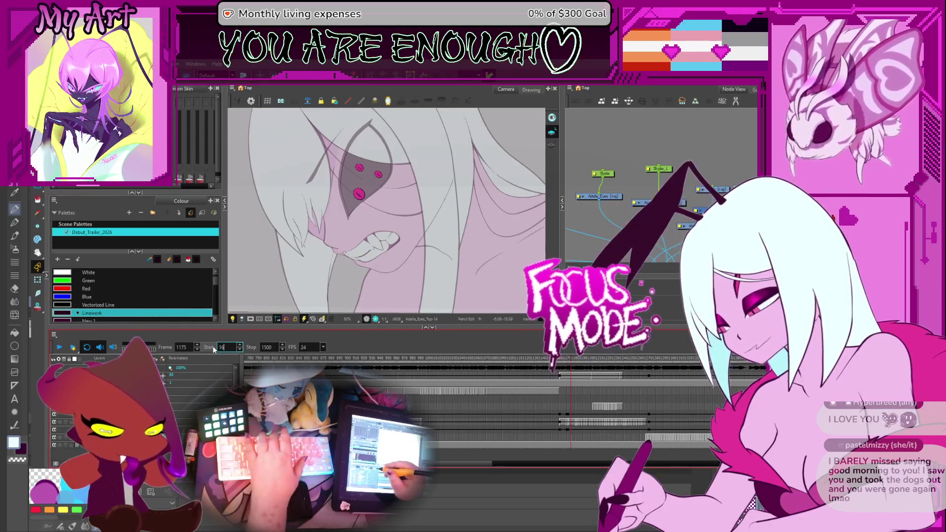
type("1160")
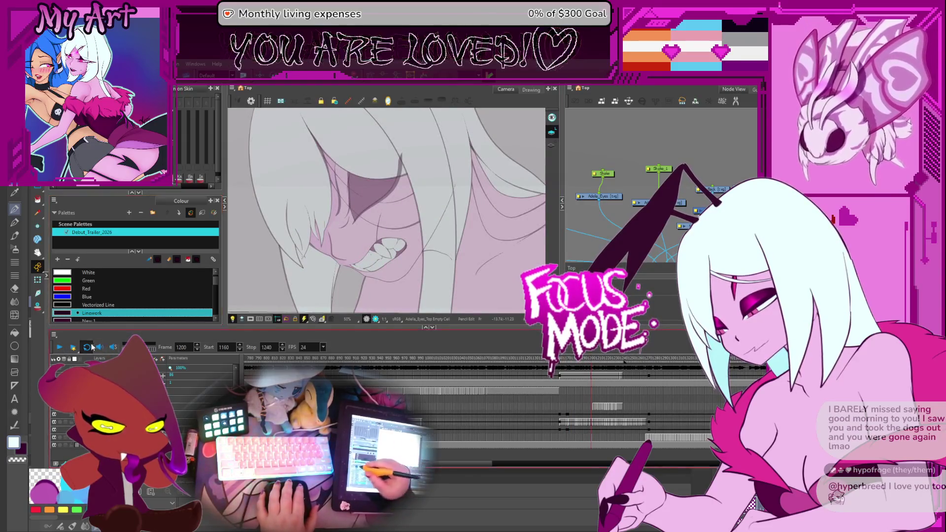
Play the range from 1160, review frames near 1238, extend the stop to 1267 and replay
left_click(60, 347)
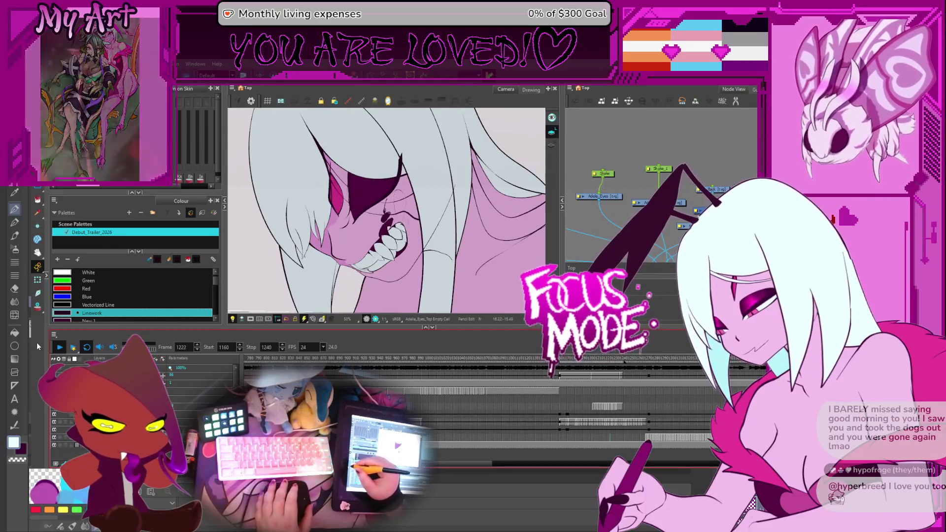
left_click(59, 347)
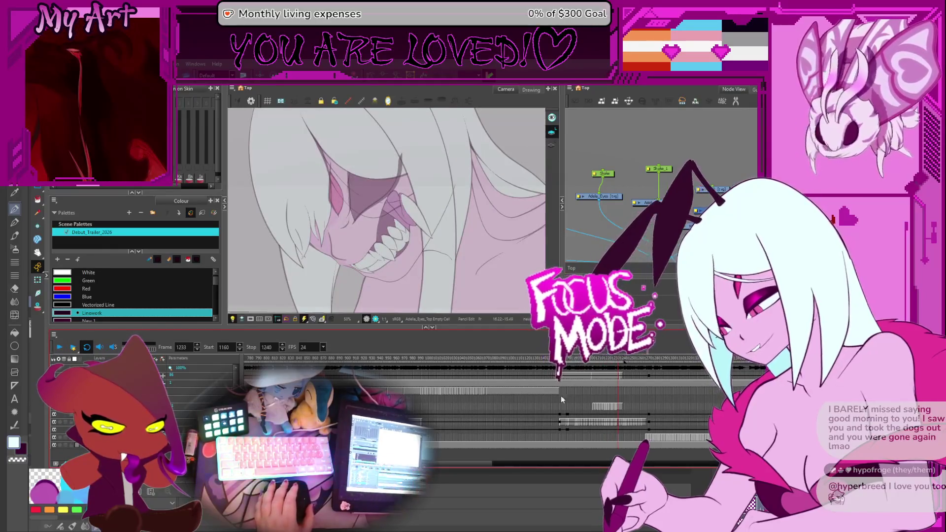
left_click(477, 365)
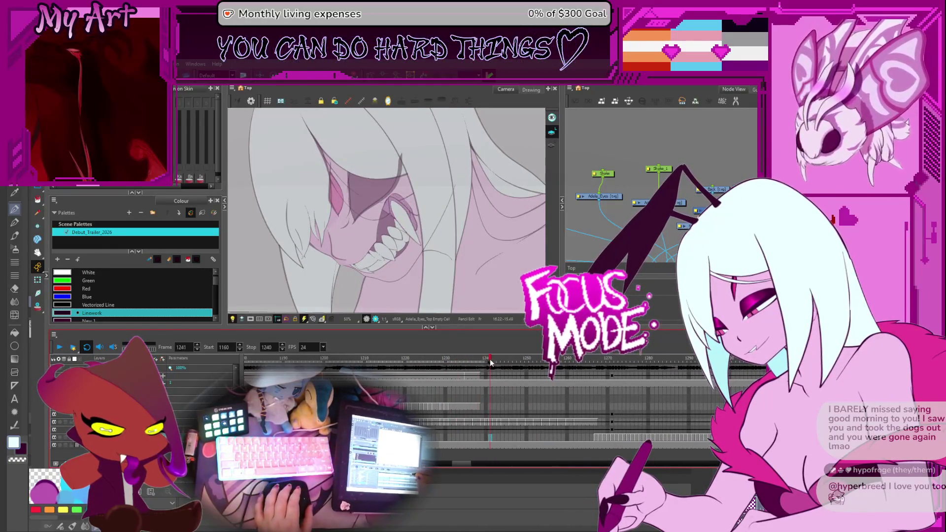
left_click_drag(510, 362, 485, 368)
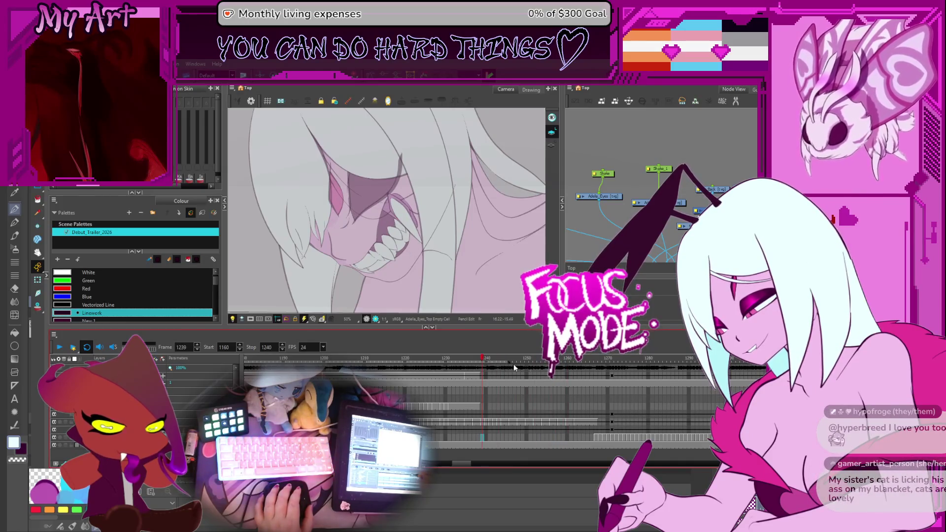
type("1267")
key("Return")
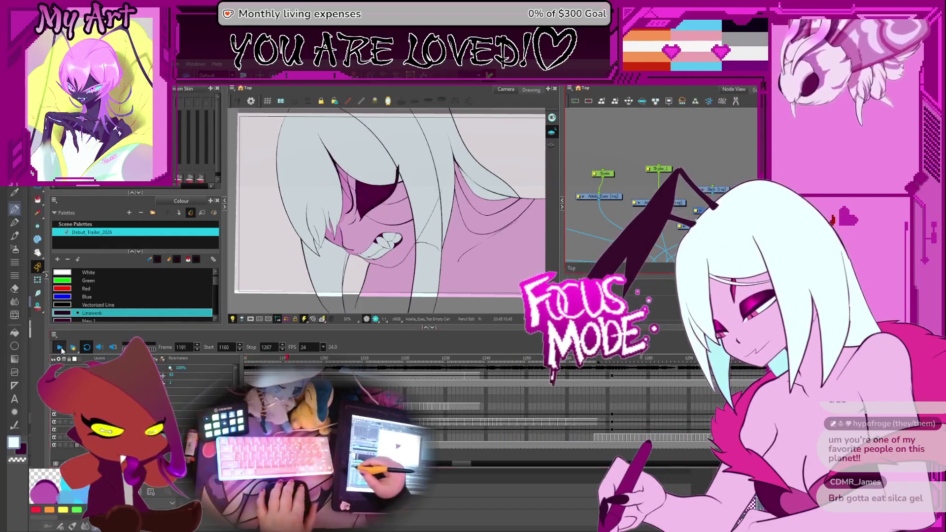
left_click(476, 405)
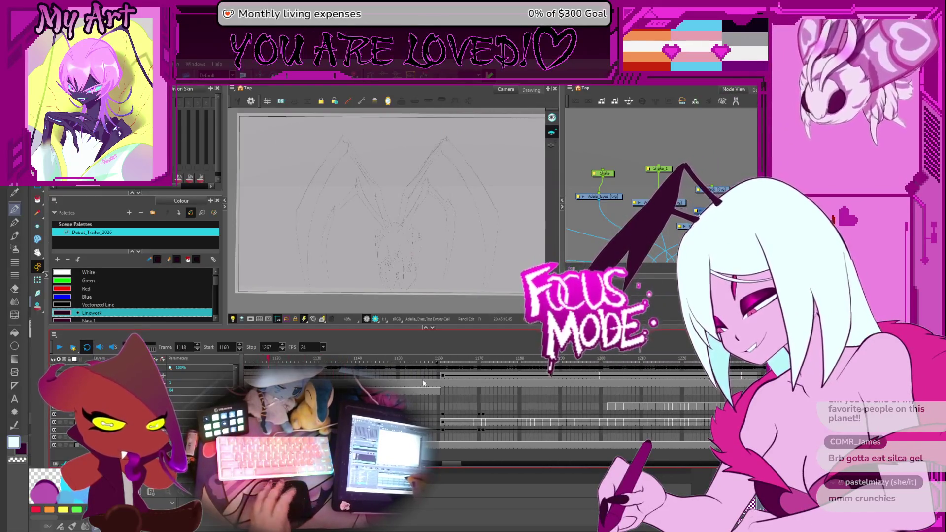
Drag the playback range markers to start at frame 988 and end at 1081
left_click(504, 416)
scroll(504, 416, "down", 5)
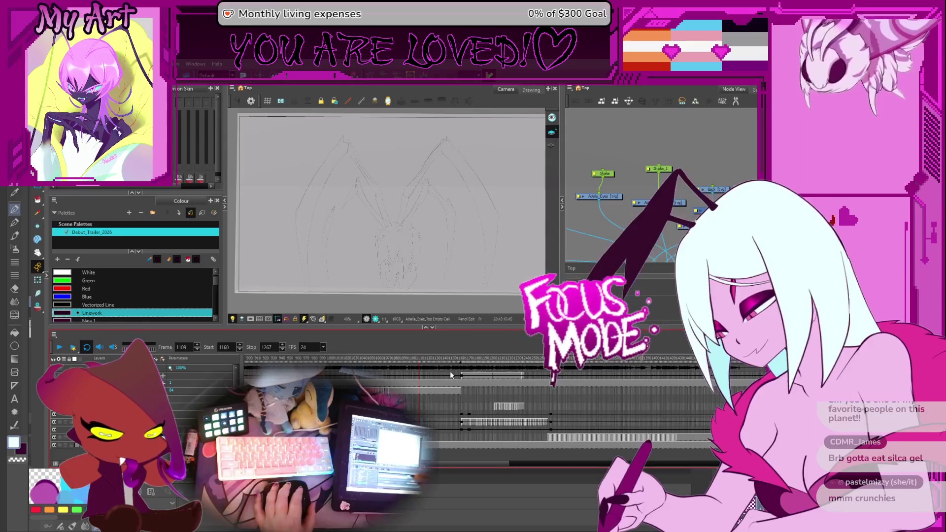
left_click_drag(510, 364, 374, 363)
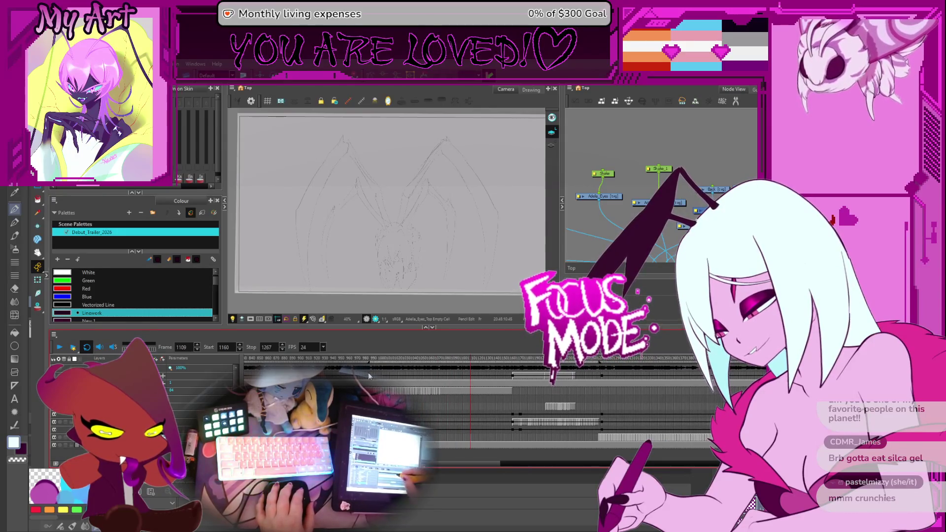
mouse_move(594, 362)
left_mouse_down()
mouse_move(433, 373)
mouse_move(449, 377)
left_mouse_up()
left_click_drag(377, 362, 372, 362)
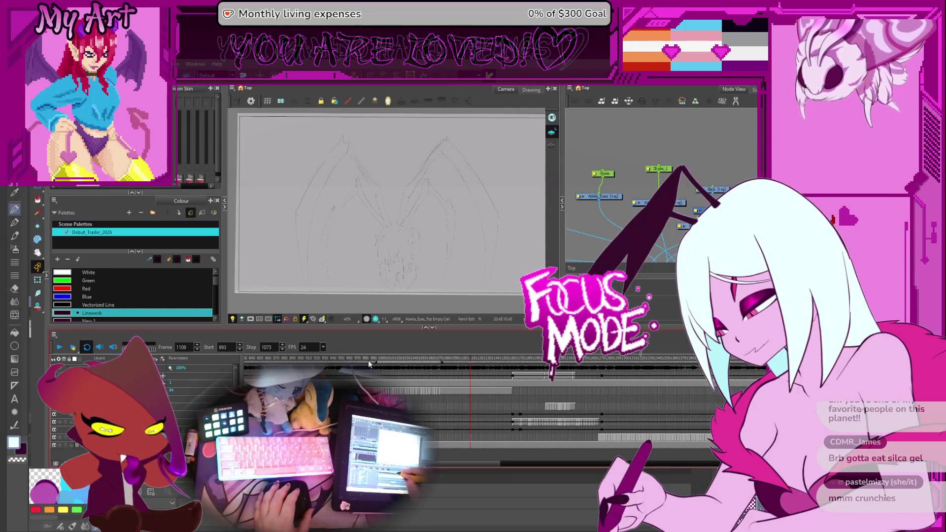
Play the 988–1081 sketch shot and stop on the crouching figure at frame 989
left_click(58, 347)
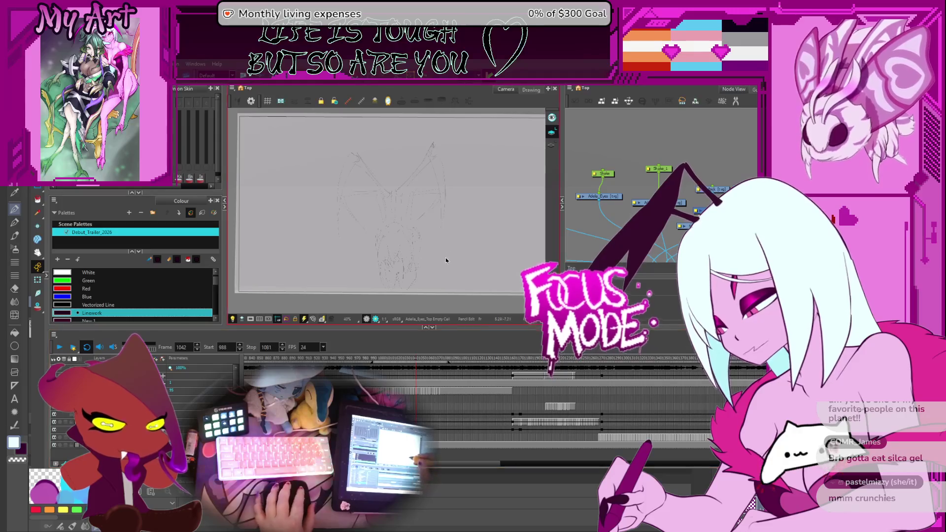
scroll(465, 259, "up", 1)
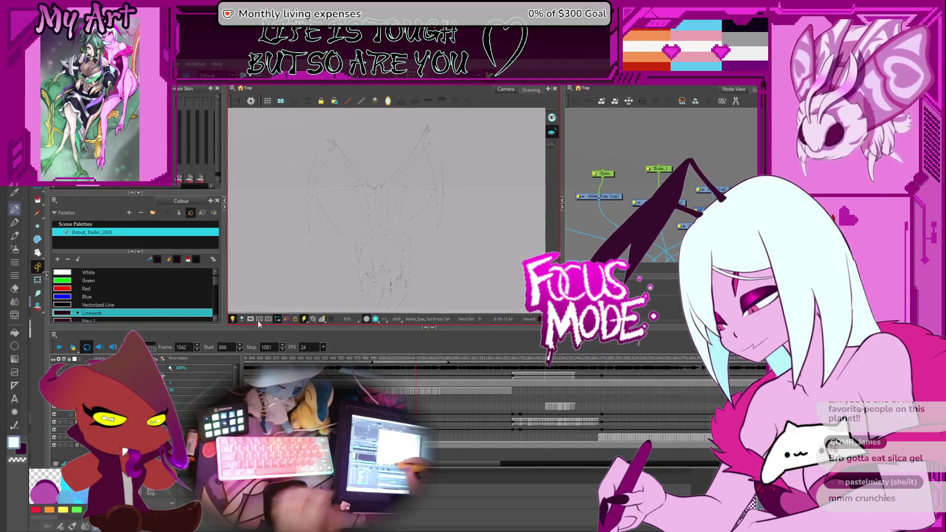
left_click(60, 347)
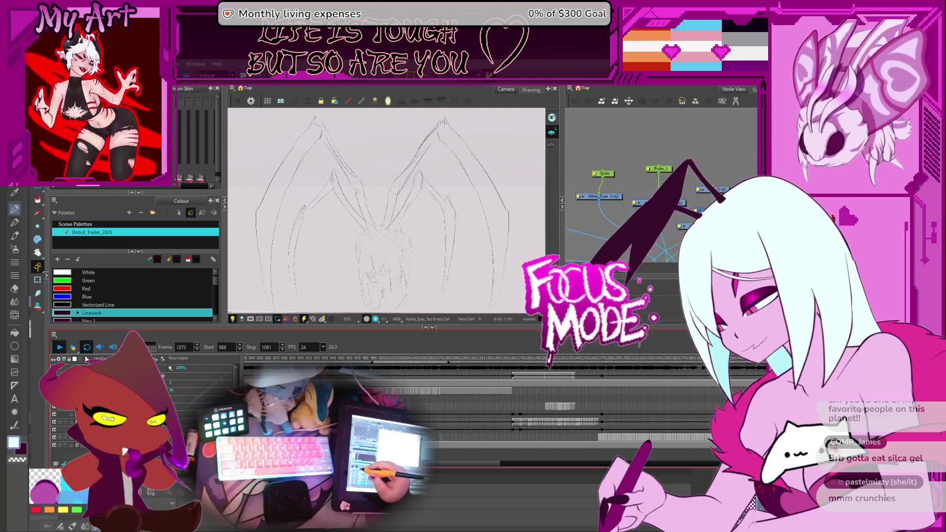
left_click(74, 347)
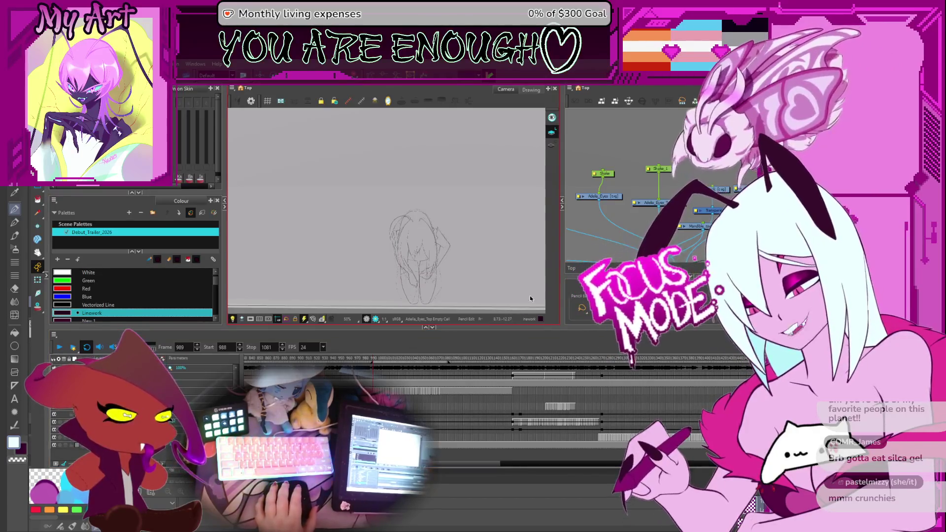
scroll(530, 295, "up", 3)
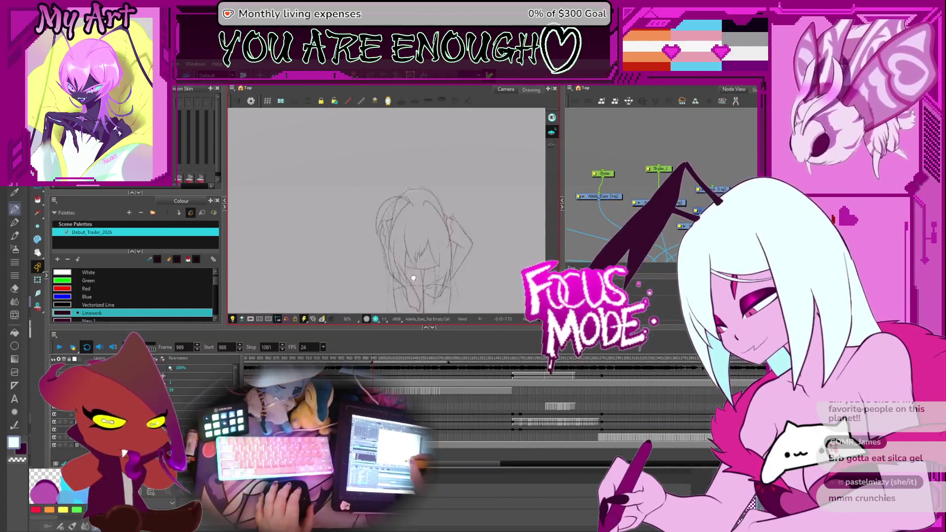
scroll(379, 365, "up", 3)
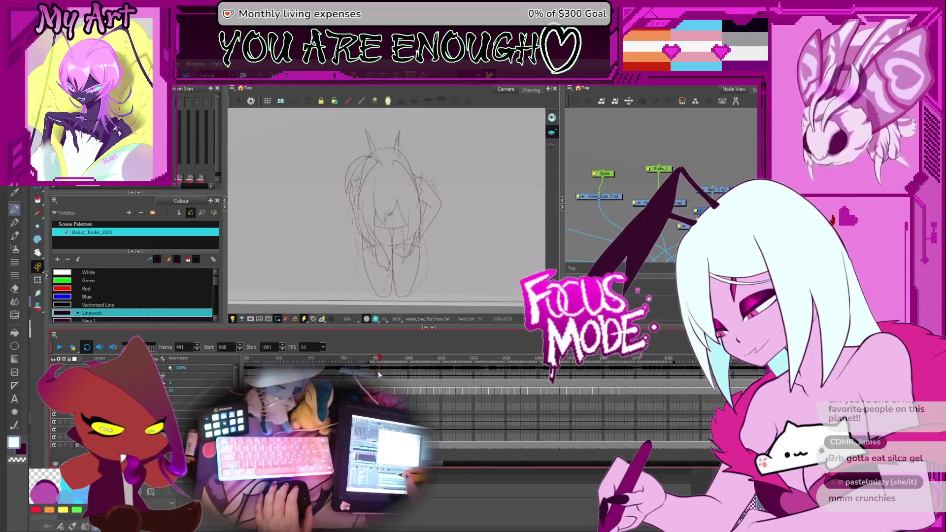
left_click(386, 385)
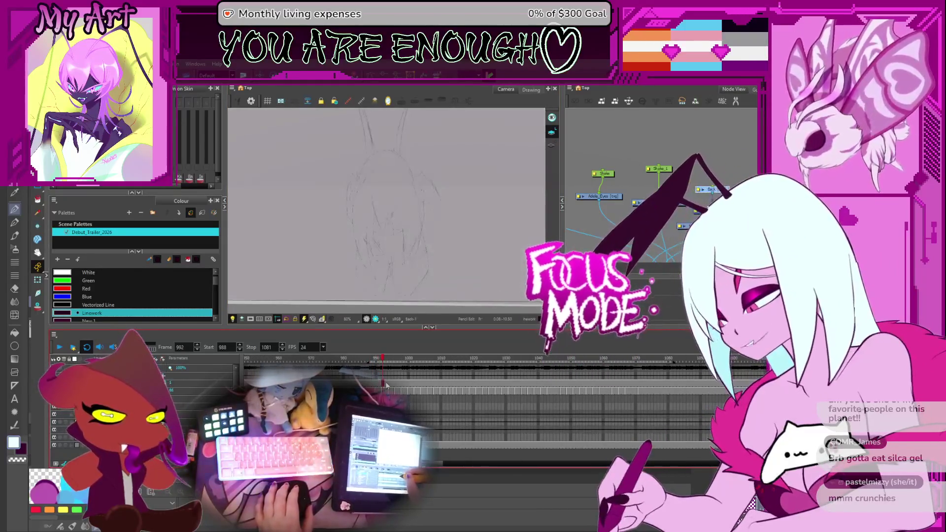
left_click(376, 385)
scroll(376, 366, "right", 1)
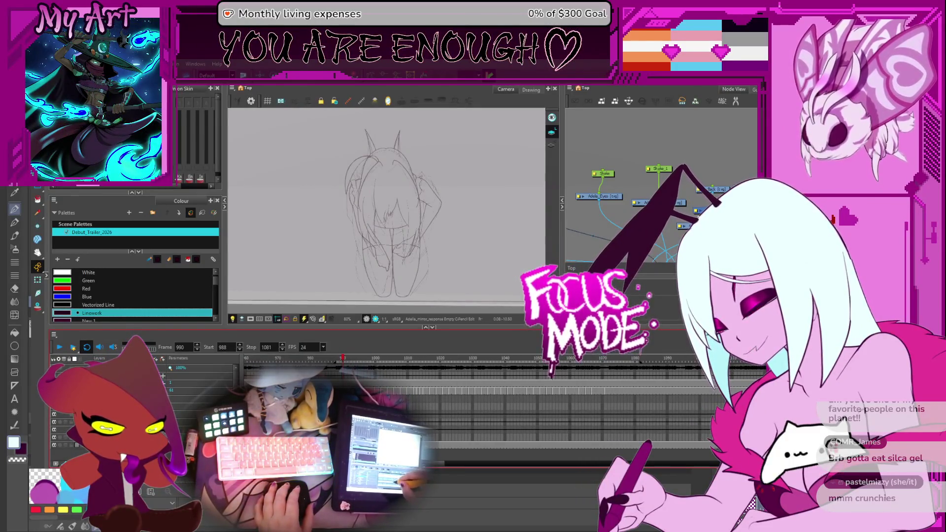
scroll(455, 268, "up", 1)
key("period")
key("period")
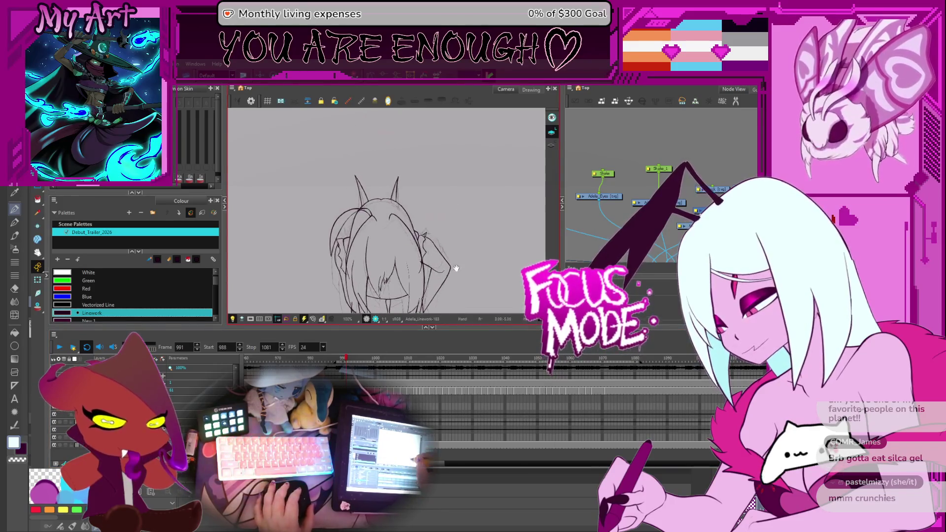
key("period")
key("comma")
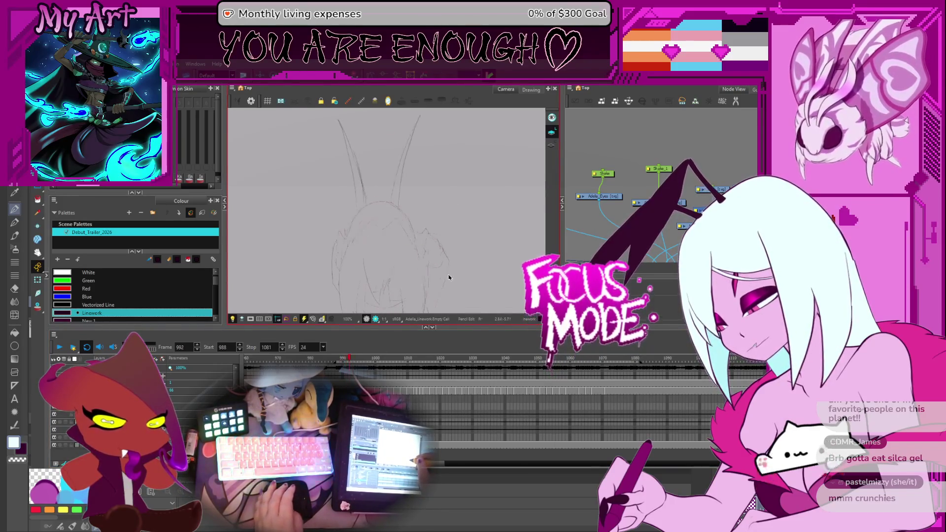
key("comma")
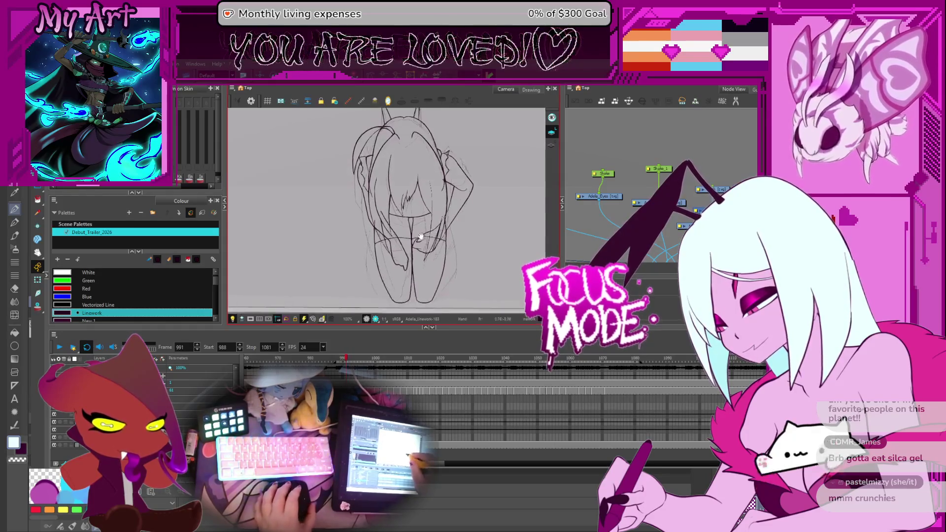
key("period")
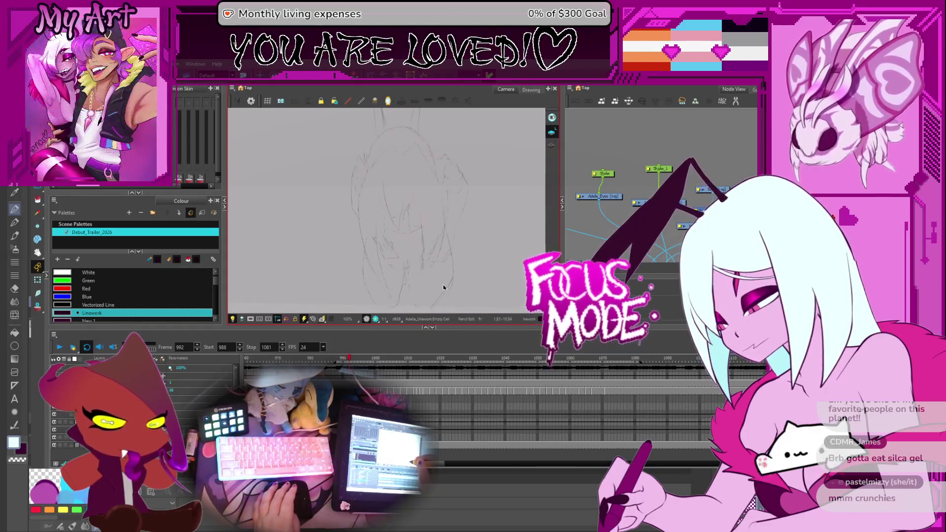
key("comma")
key("period")
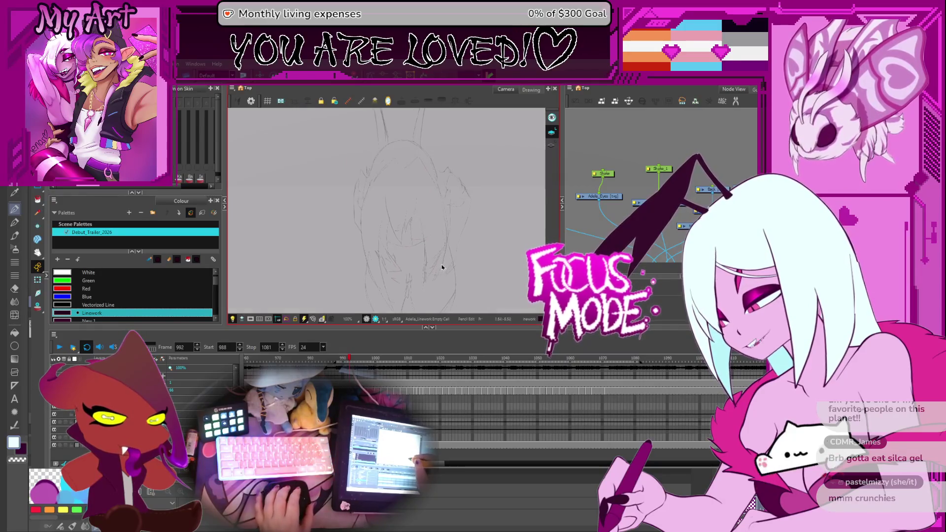
key("2")
key("comma")
key("comma")
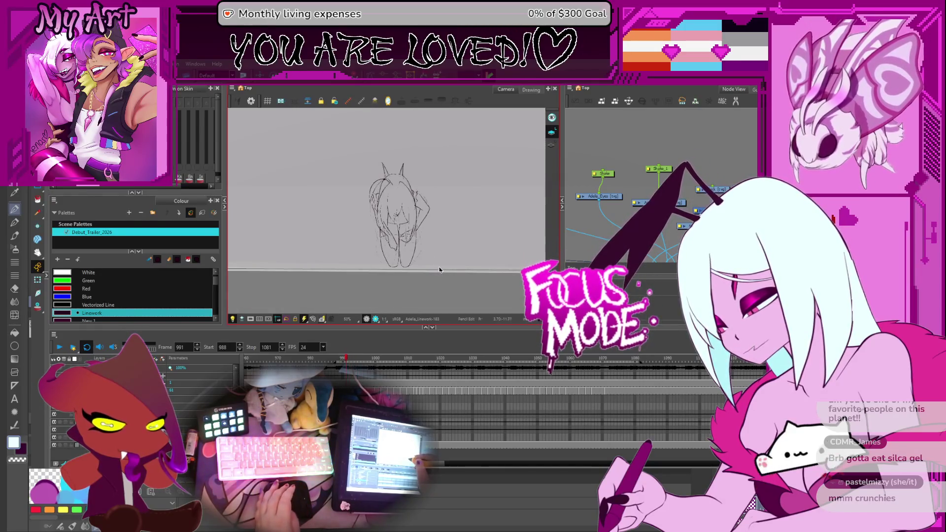
scroll(439, 270, "up", 3)
left_click_drag(419, 270, 424, 243)
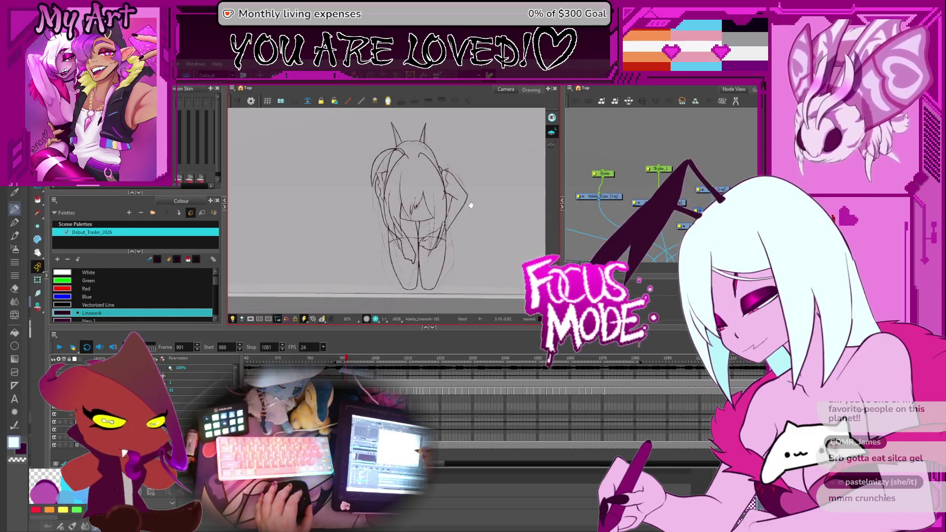
Paste the linework drawing onto empty frame 992 with the antennae in view
left_click_drag(514, 203, 513, 215)
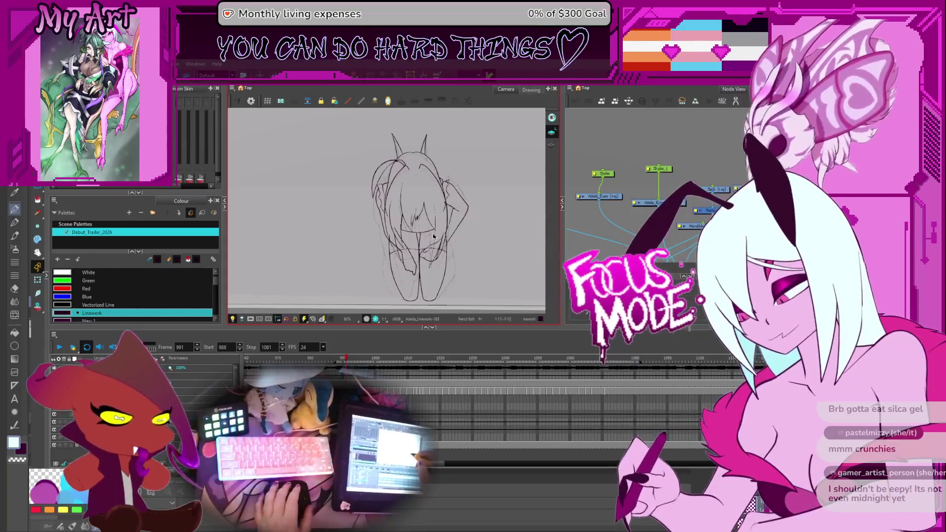
key("period")
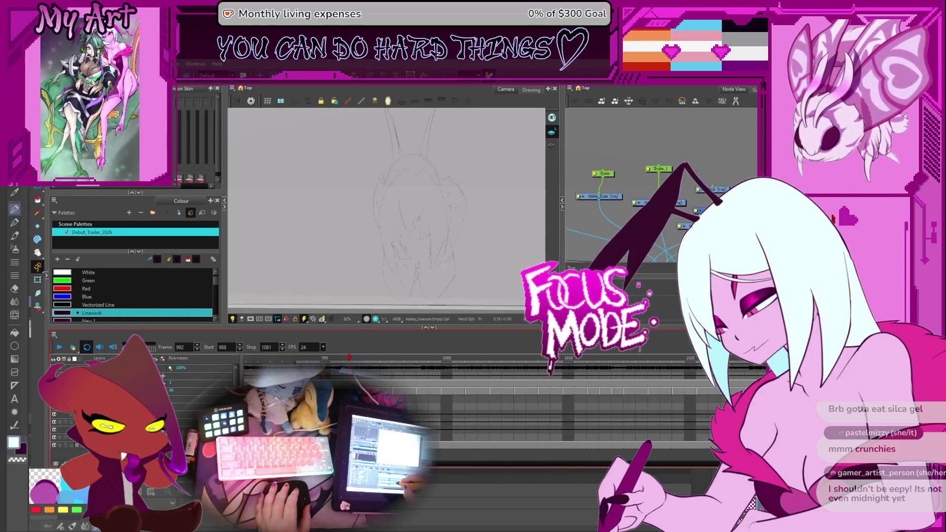
key("ctrl+v")
scroll(440, 231, "down", 2)
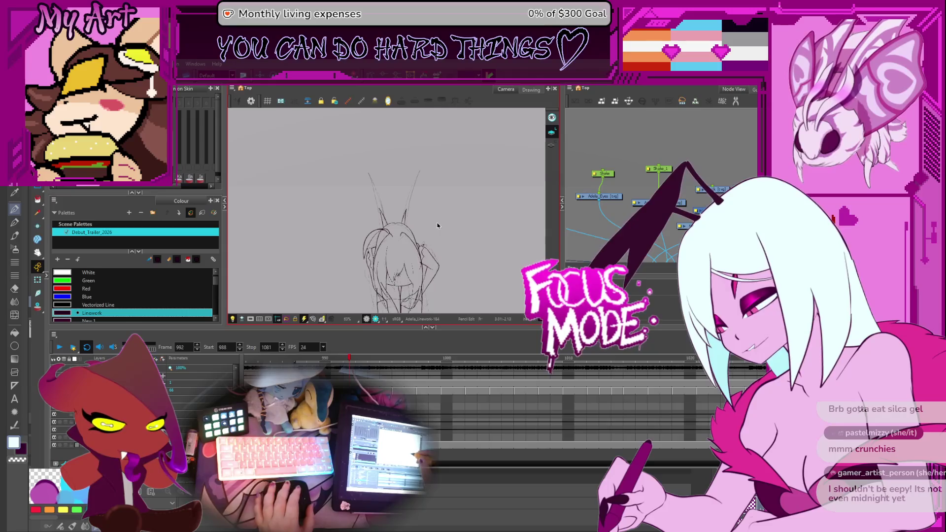
left_click_drag(415, 209, 440, 217)
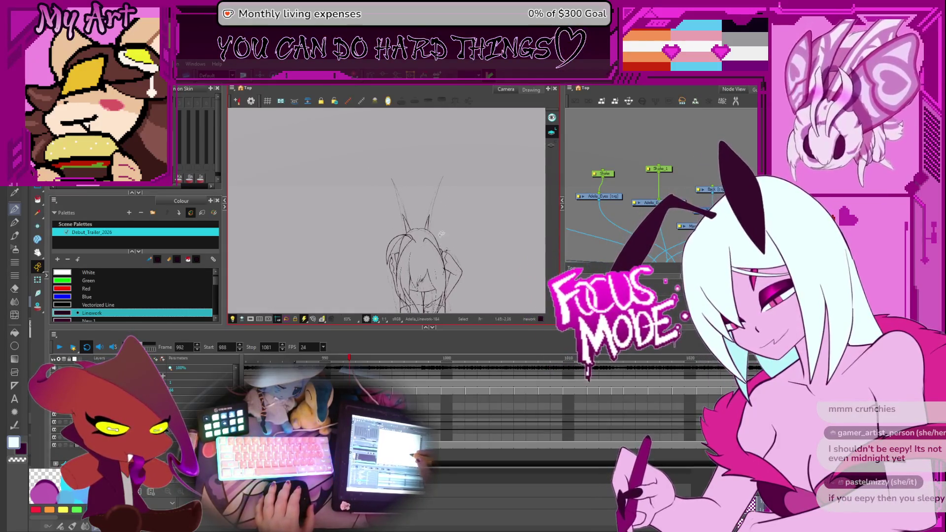
scroll(428, 197, "up", 2)
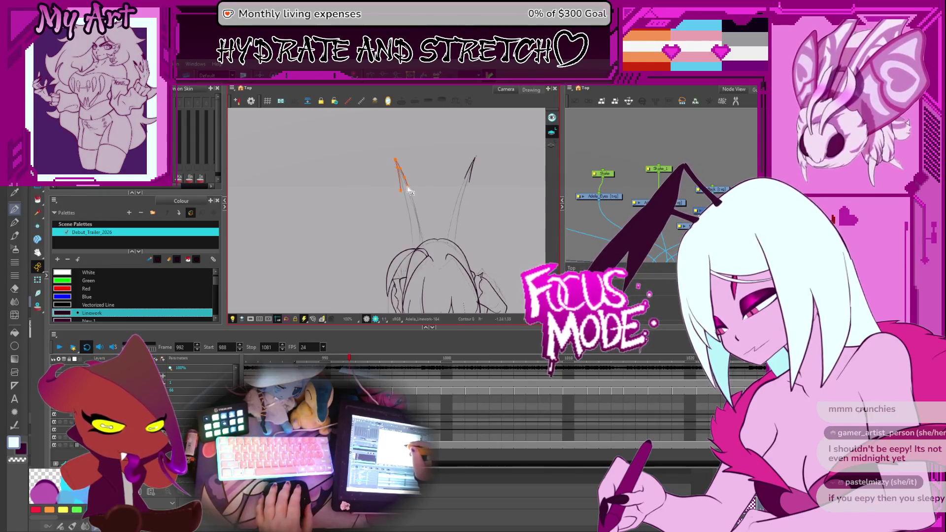
Reshape the left antenna stroke into a cleaner curve, checking its tip up close
left_click_drag(422, 244, 402, 191)
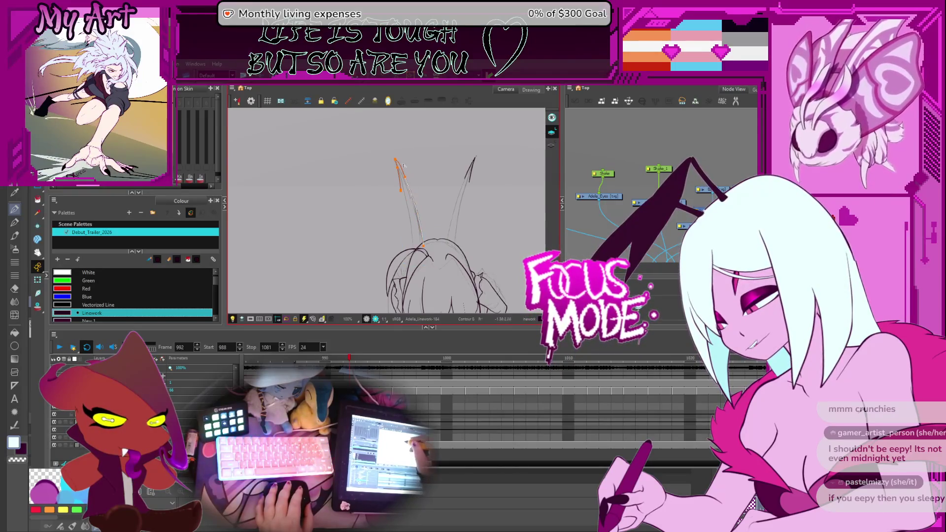
key("space")
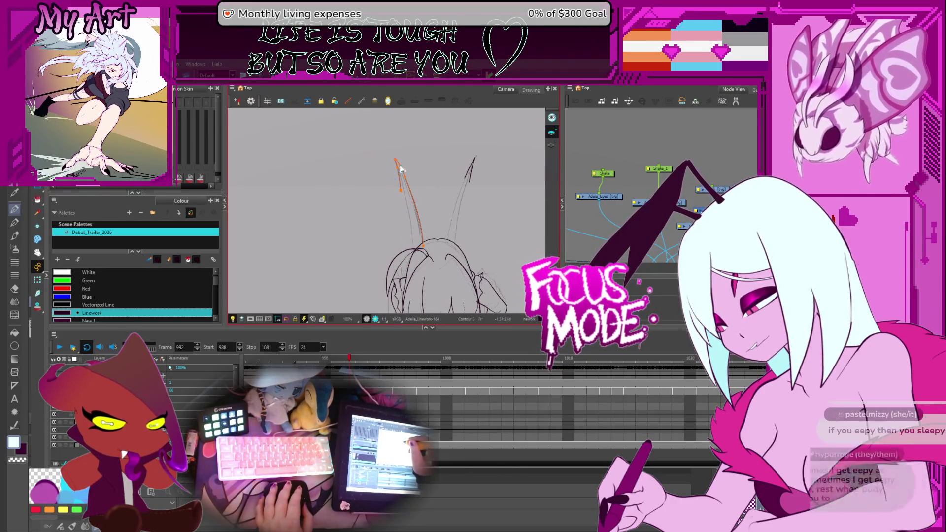
left_click_drag(447, 200, 446, 205)
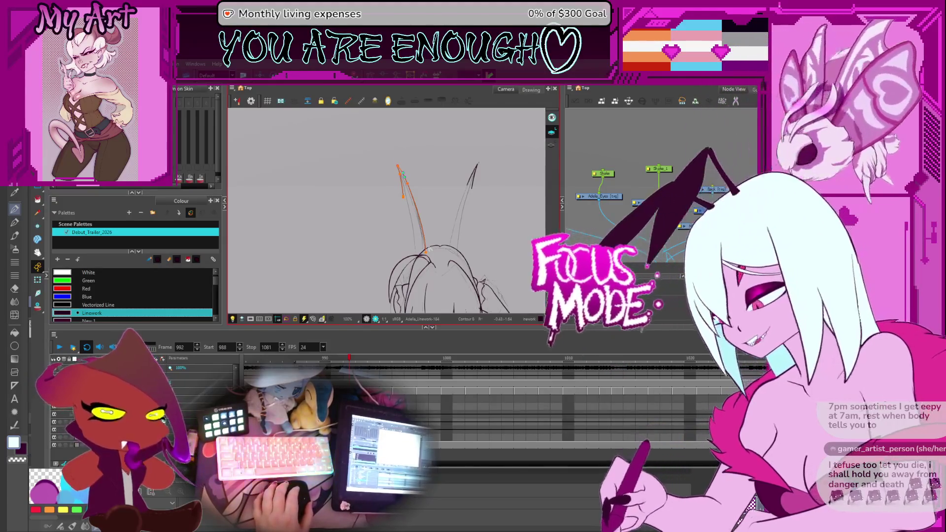
left_click(403, 200)
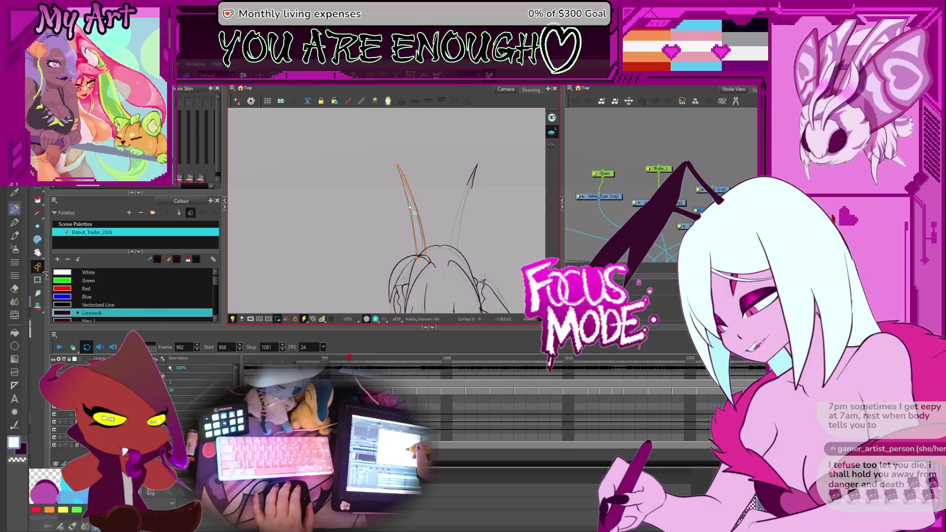
key("1")
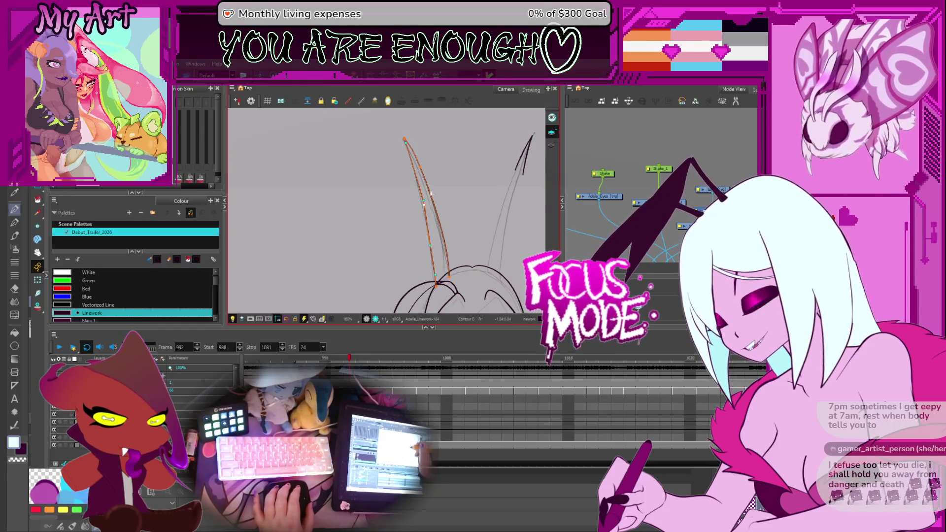
key("1")
key("1")
key("1")
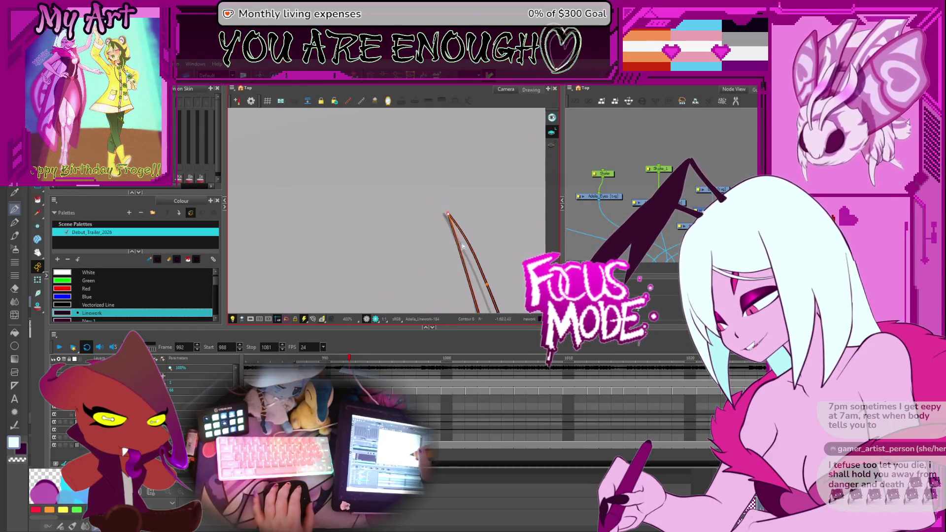
key("1")
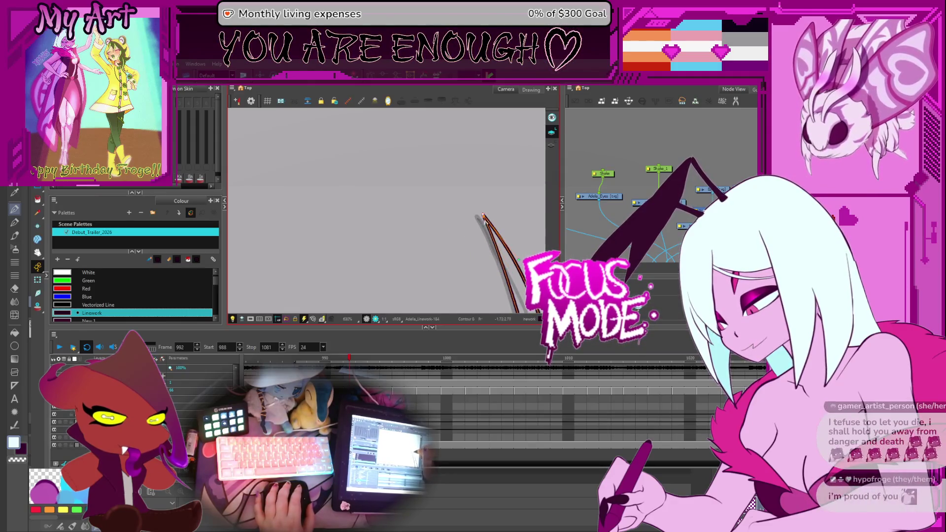
key("2")
left_click_drag(463, 217, 423, 176)
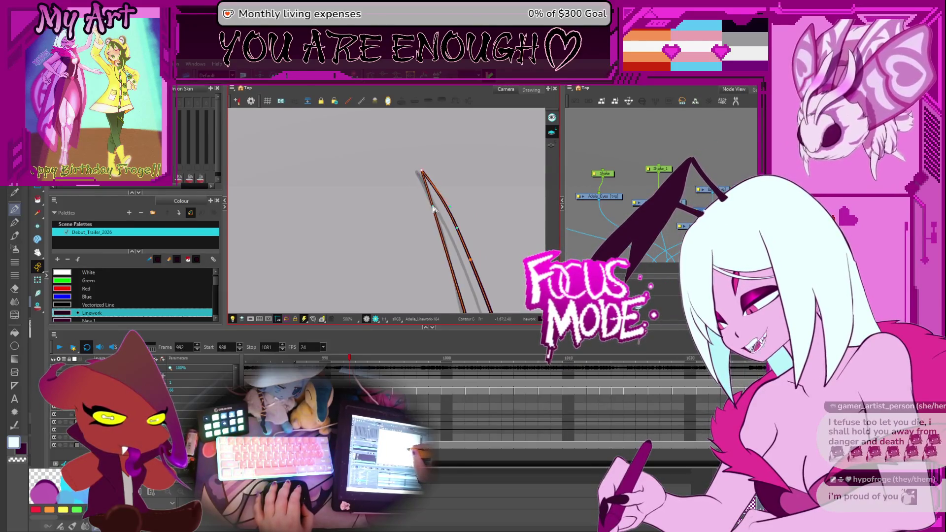
key("2")
key("2")
left_click_drag(459, 266, 414, 213)
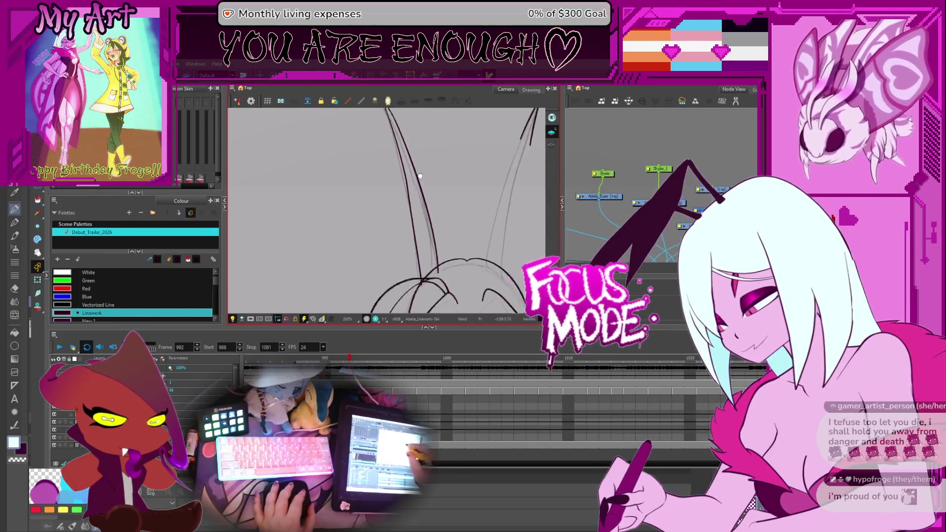
left_click(414, 213)
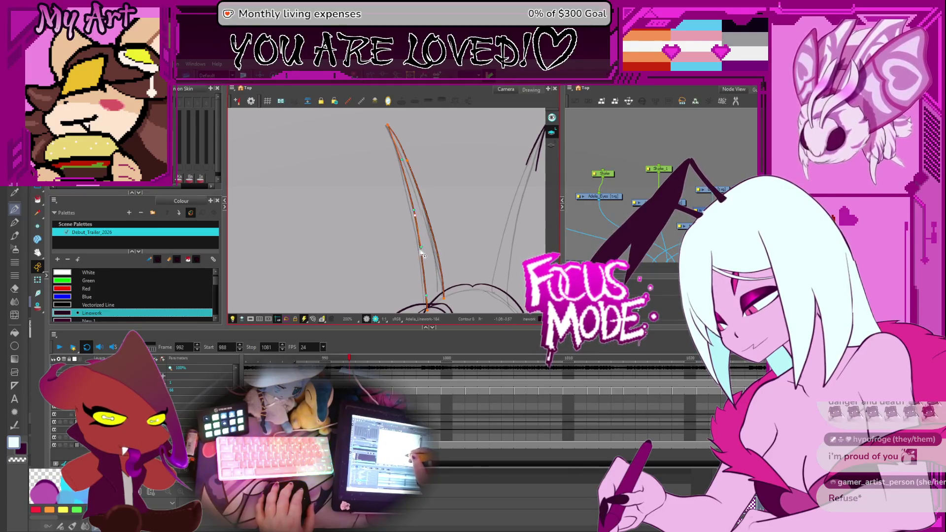
Bend the right antenna's middle curve leftward with the Contour Editor
scroll(408, 241, "up", 3)
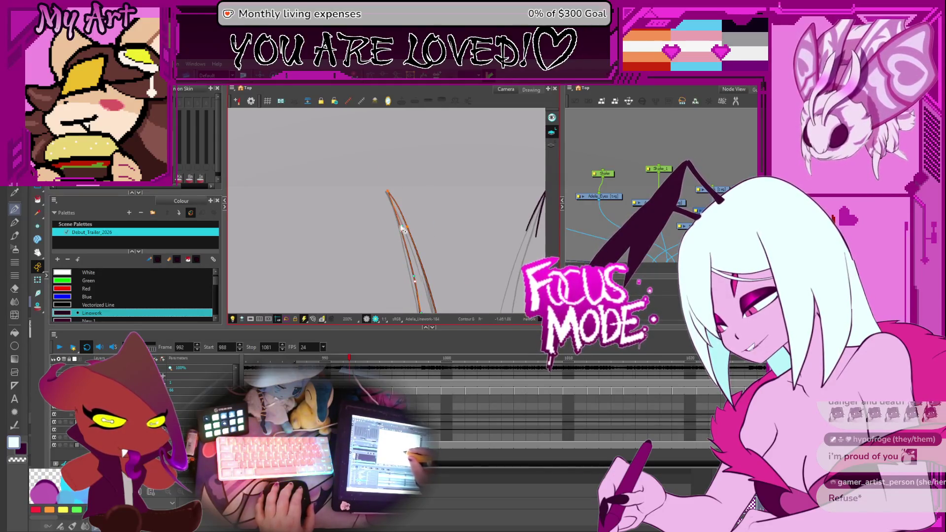
left_click_drag(508, 296, 516, 266)
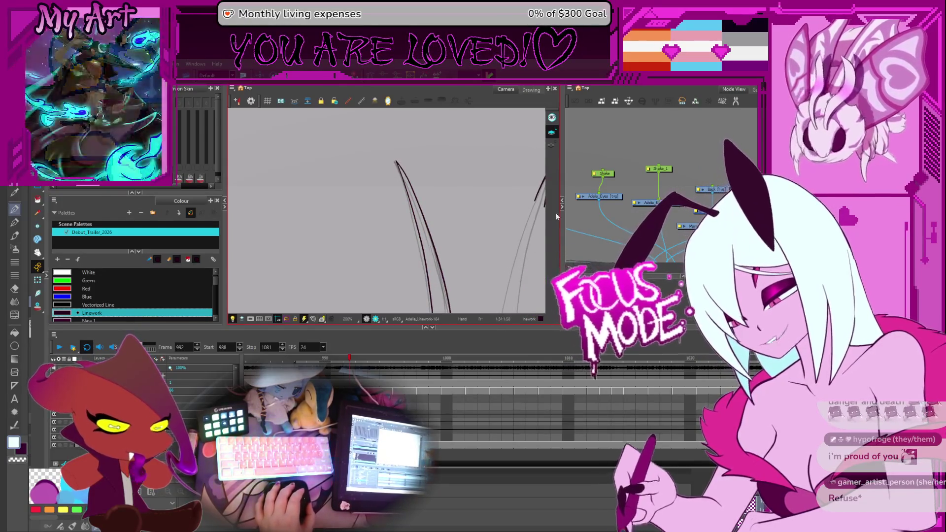
scroll(463, 185, "down", 2)
scroll(463, 186, "up", 2)
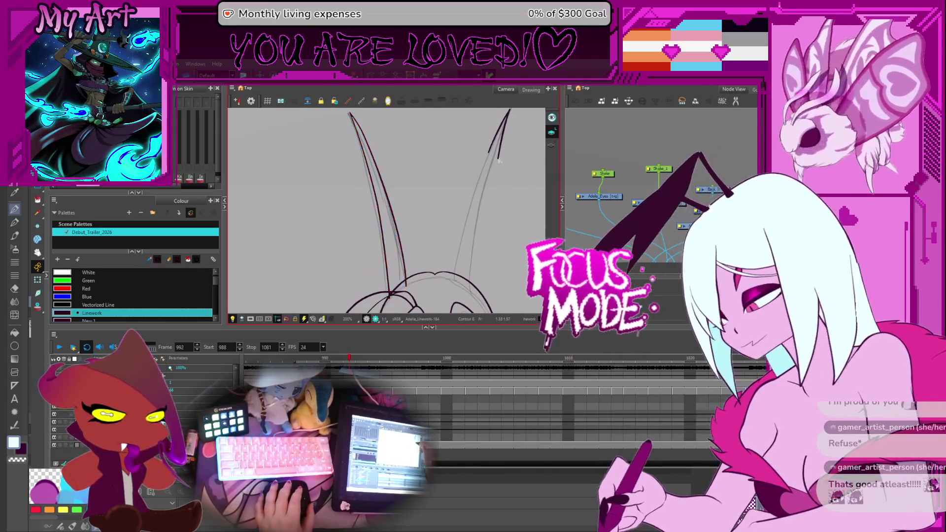
left_click(476, 249)
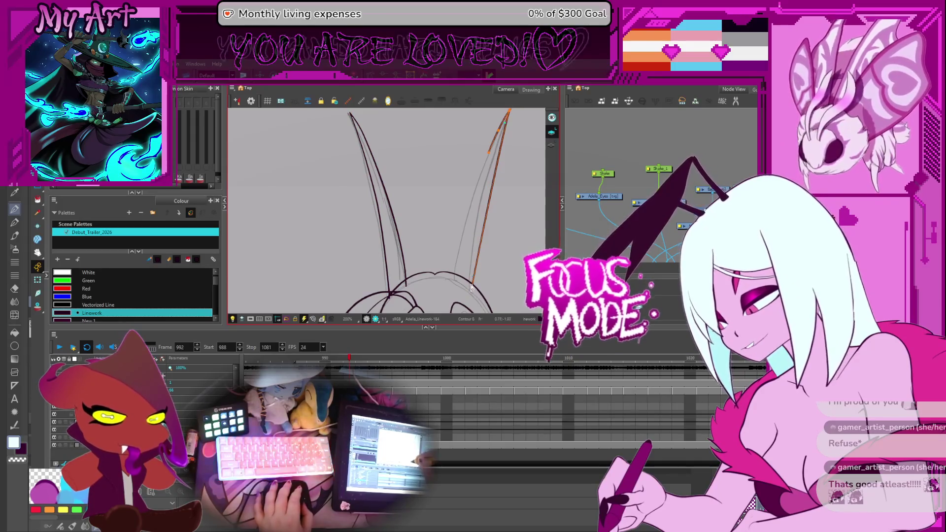
left_click_drag(502, 140, 496, 141)
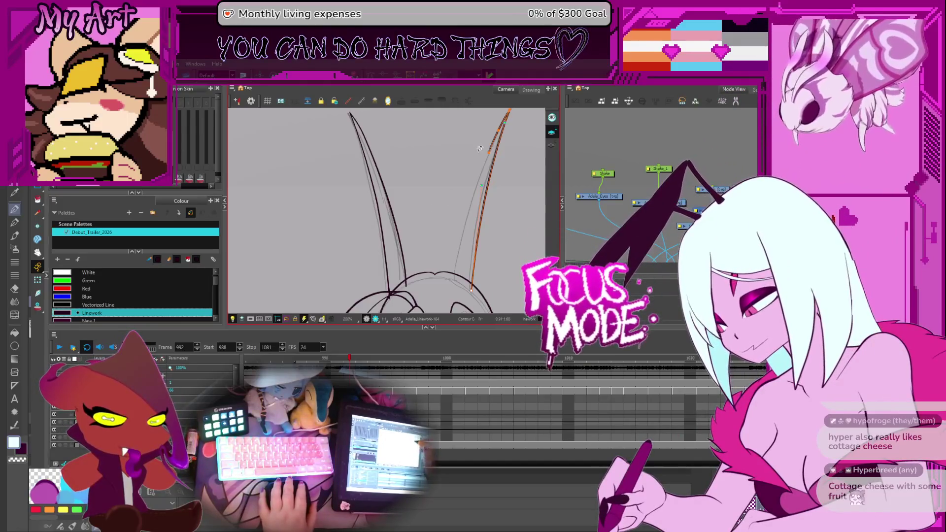
Pencil a second line along the right antenna and select it to refine its tip
left_click_drag(455, 282, 497, 129)
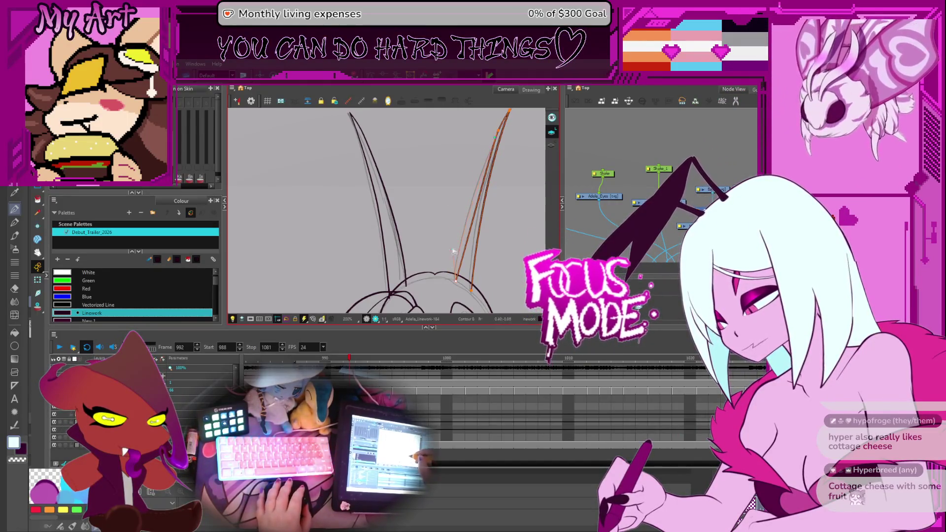
left_click(467, 217)
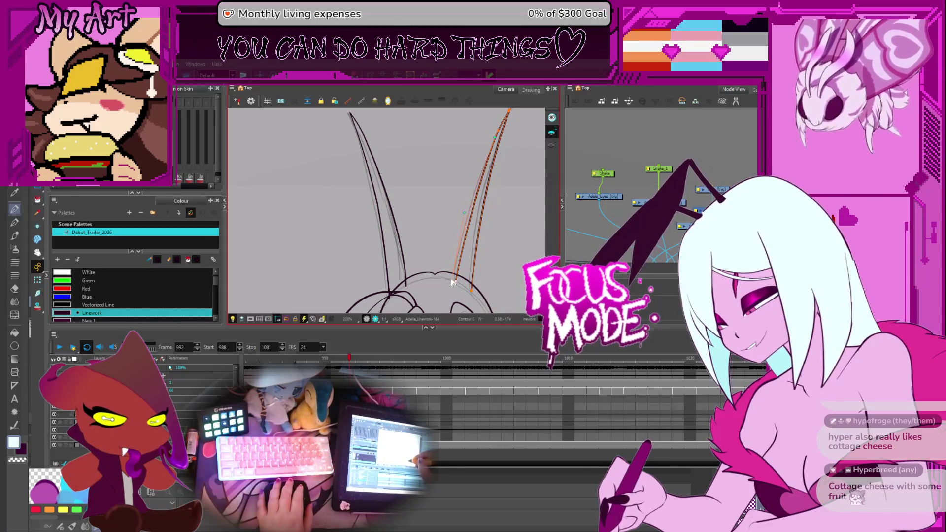
left_click_drag(508, 148, 469, 226)
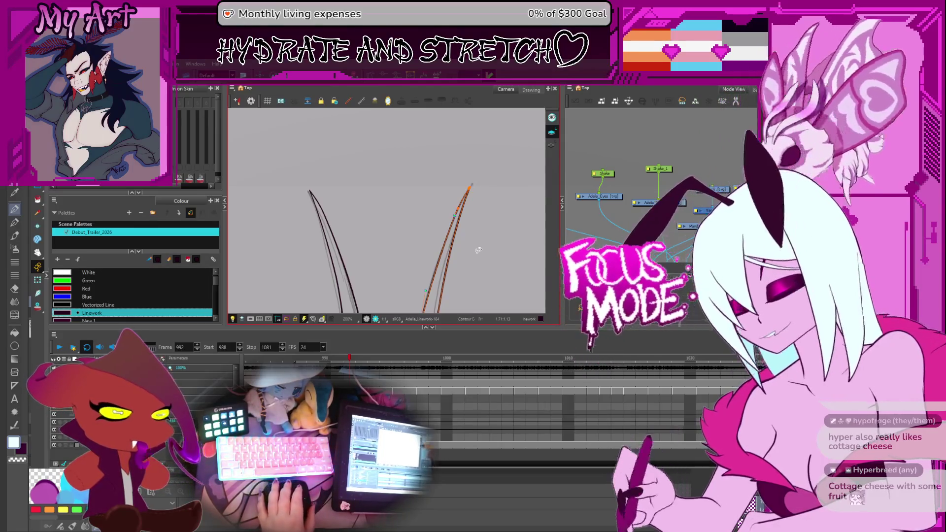
scroll(459, 180, "up", 2)
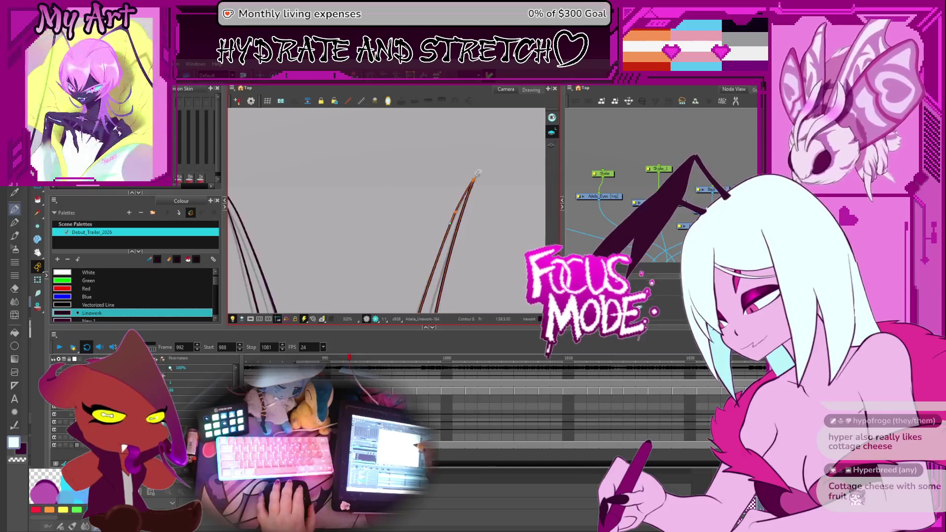
left_click(474, 185)
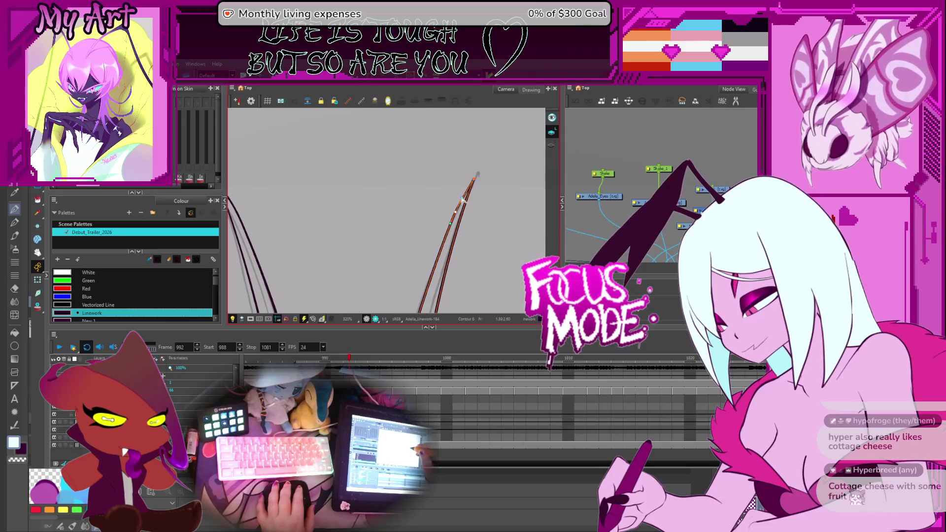
scroll(458, 207, "down", 4)
scroll(457, 213, "up", 1)
scroll(480, 193, "down", 3)
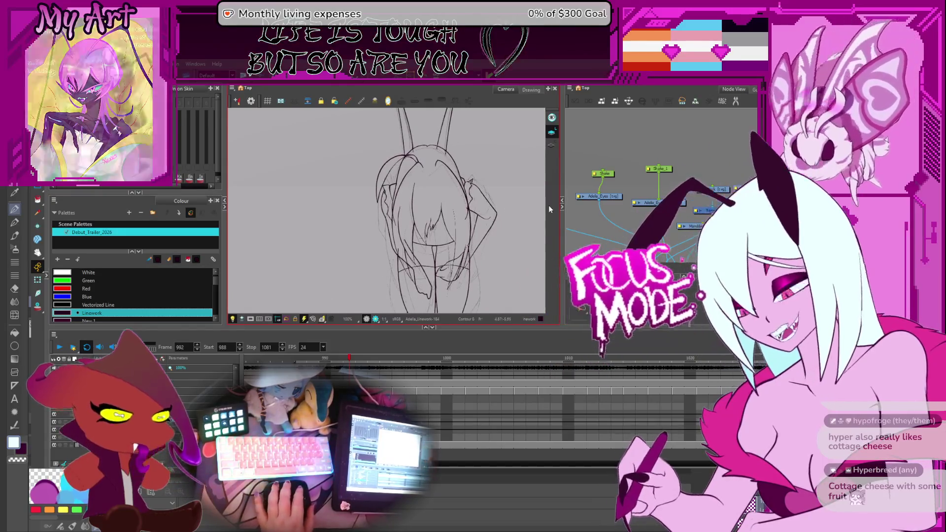
Redraw the red guide stroke down the head on frame 992 and select it
scroll(465, 203, "up", 4)
scroll(465, 203, "down", 5)
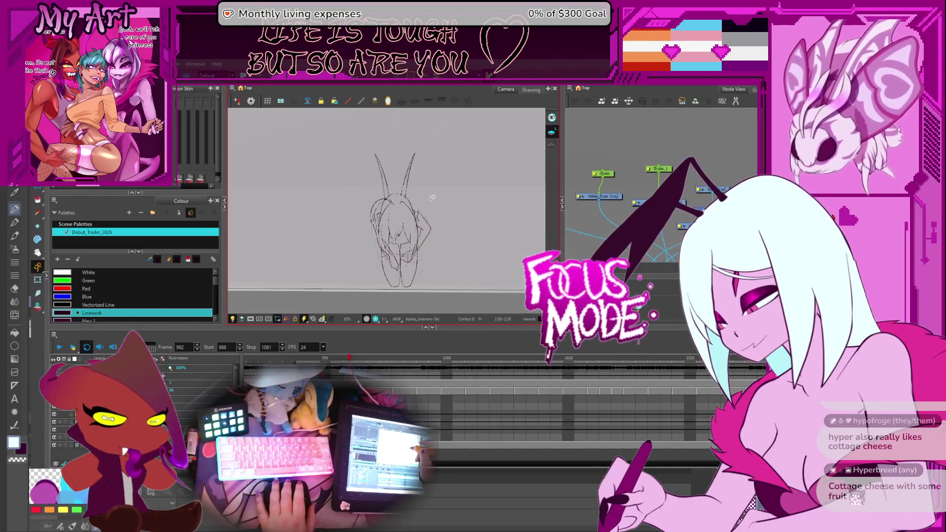
scroll(404, 202, "up", 2)
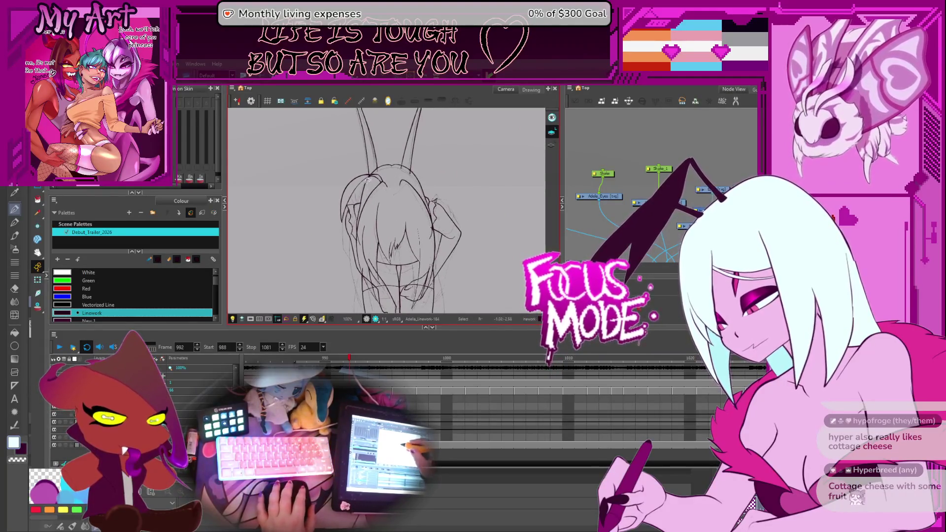
mouse_move(350, 173)
left_mouse_down()
mouse_move(381, 248)
mouse_move(412, 240)
left_mouse_up()
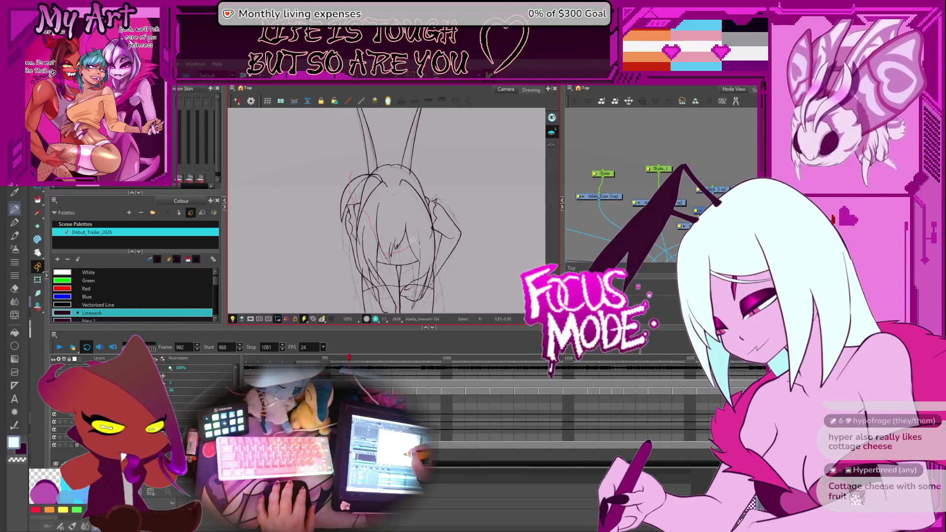
key("ctrl+z")
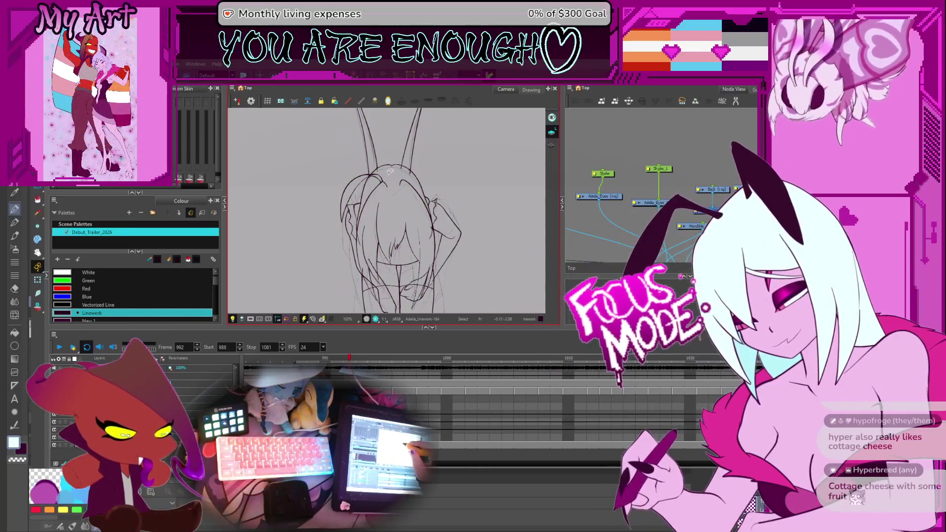
mouse_move(392, 151)
left_mouse_down()
mouse_move(386, 206)
mouse_move(370, 218)
left_mouse_up()
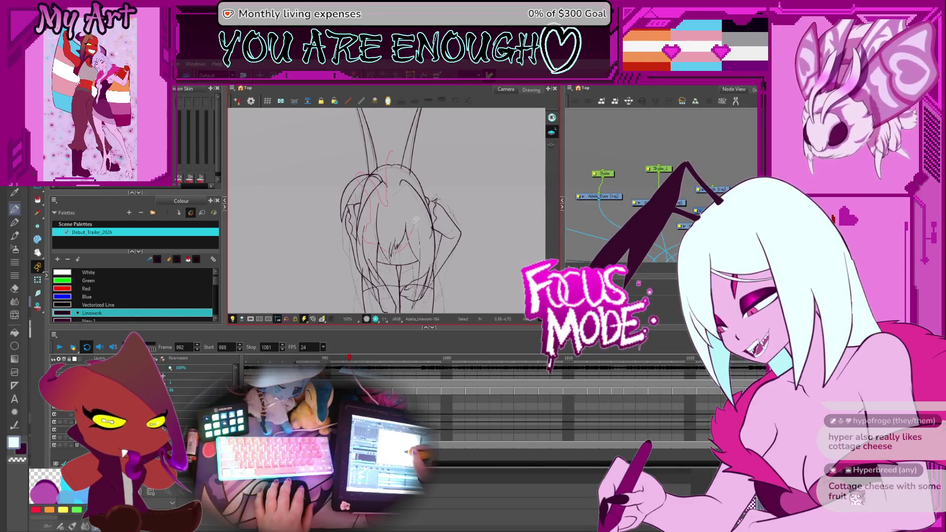
key("ctrl+a")
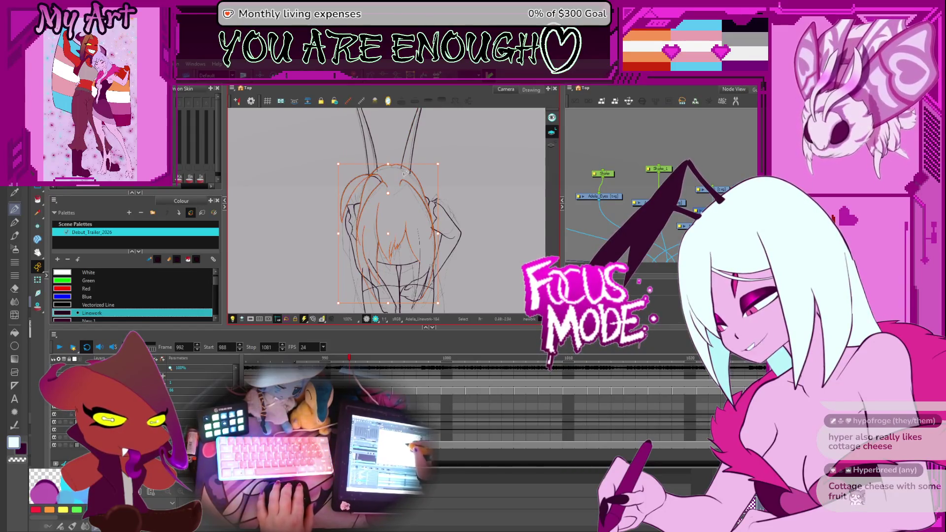
Sketch red guide strokes over the kneeling figure's hair on frame 993
key("period")
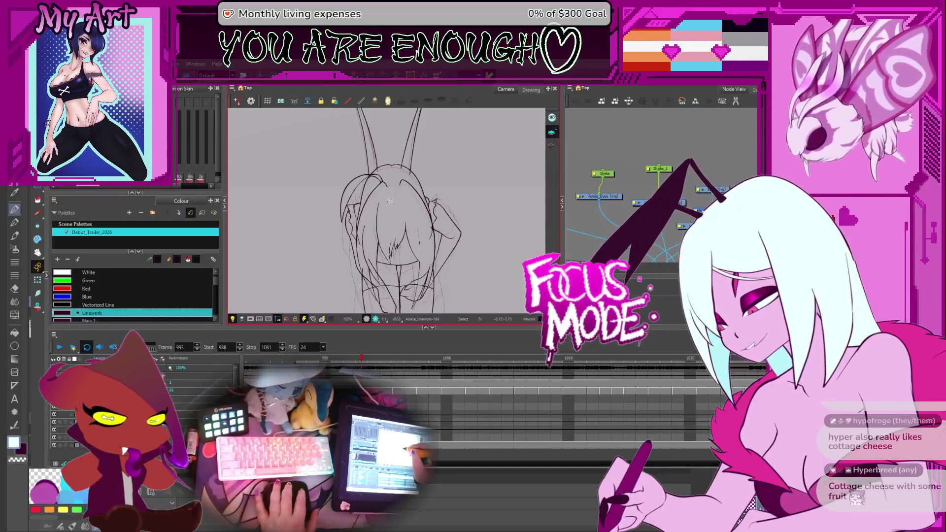
left_click_drag(384, 184, 372, 223)
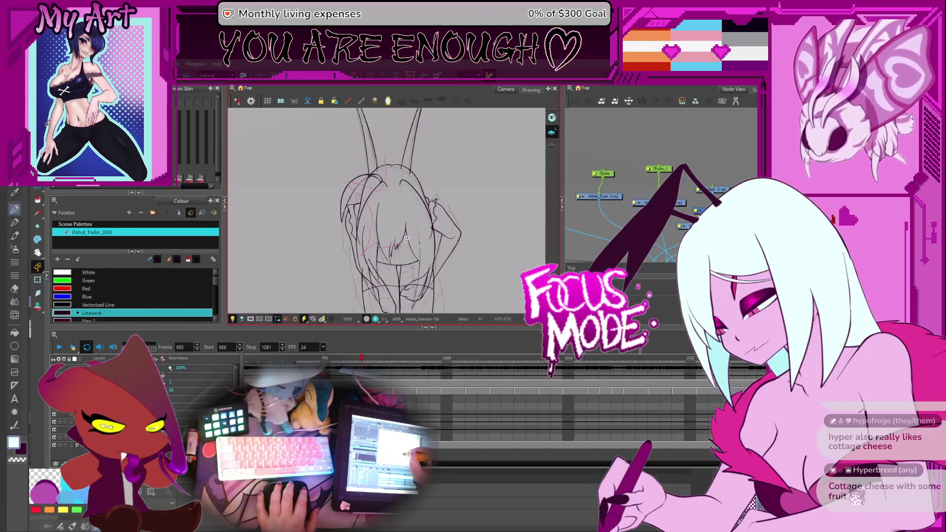
key("ctrl+a")
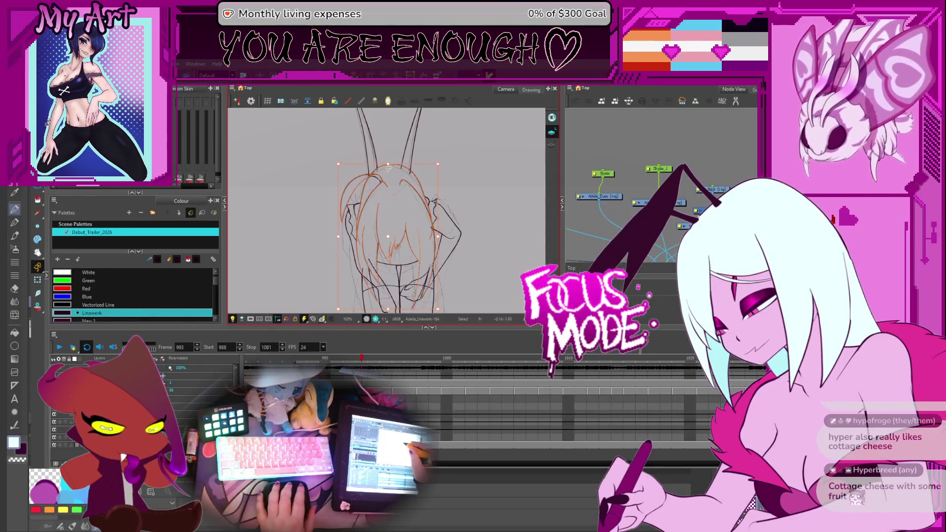
left_click_drag(401, 228, 399, 218)
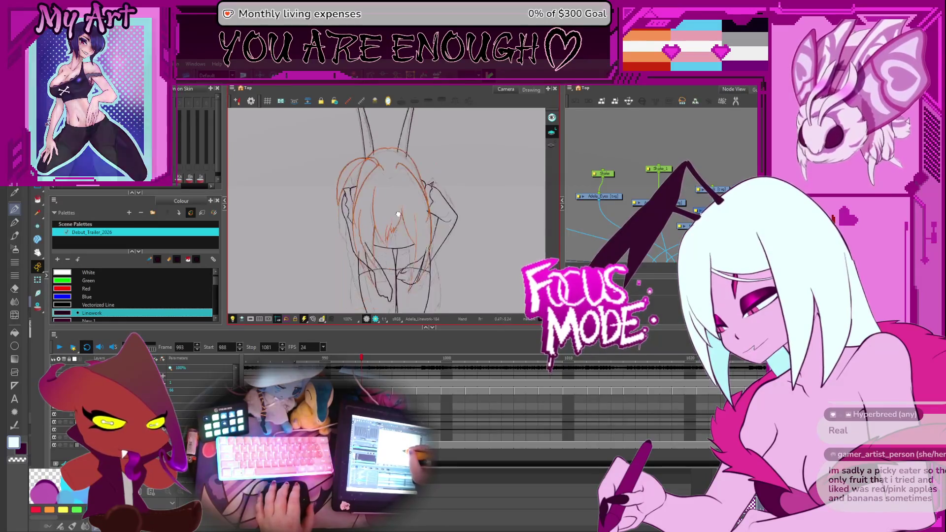
key("ctrl+a")
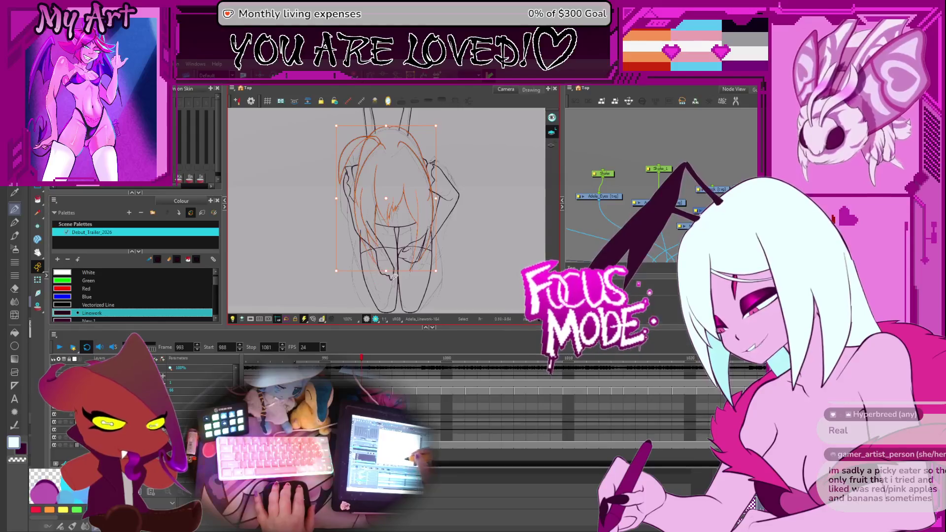
scroll(431, 278, "up", 2)
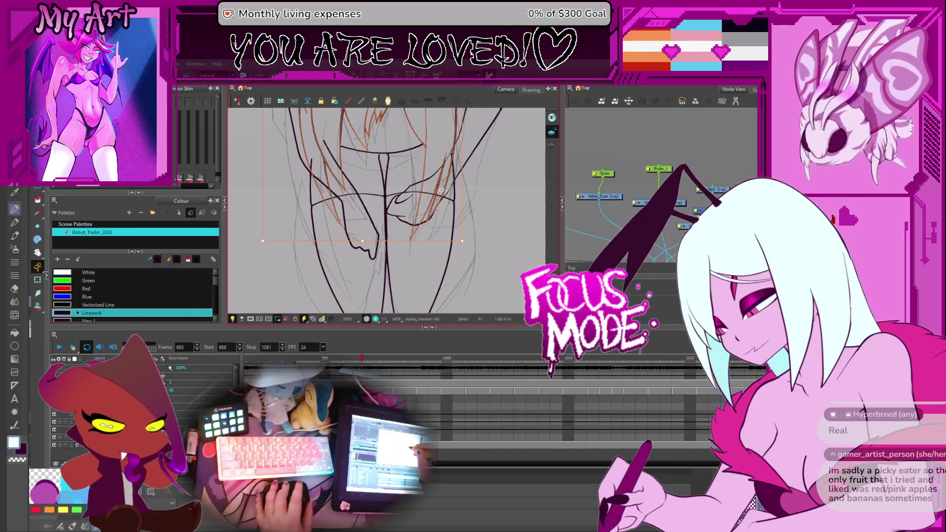
scroll(441, 189, "down", 4)
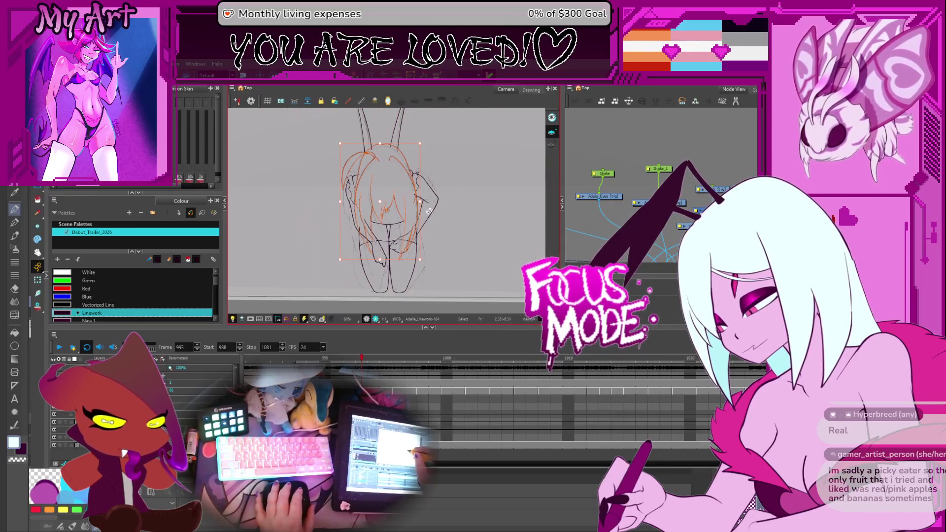
scroll(429, 212, "up", 1)
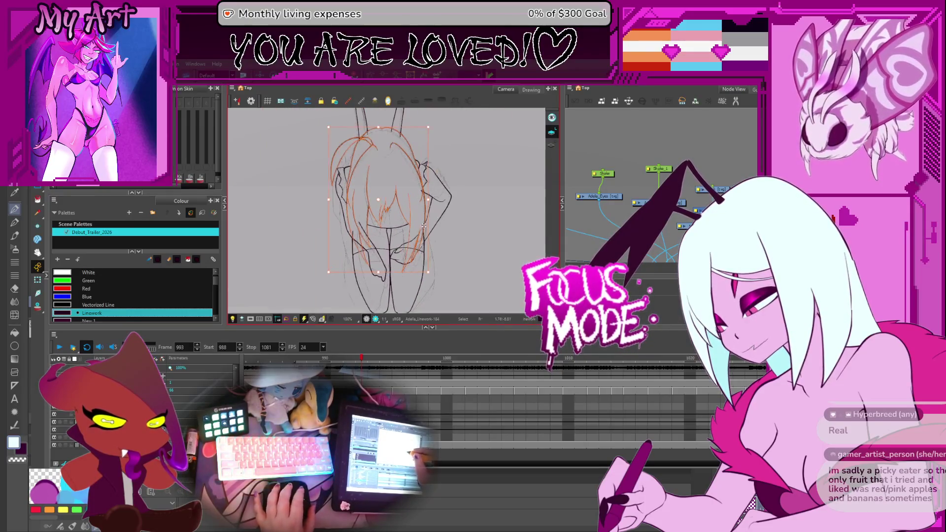
scroll(421, 229, "up", 1)
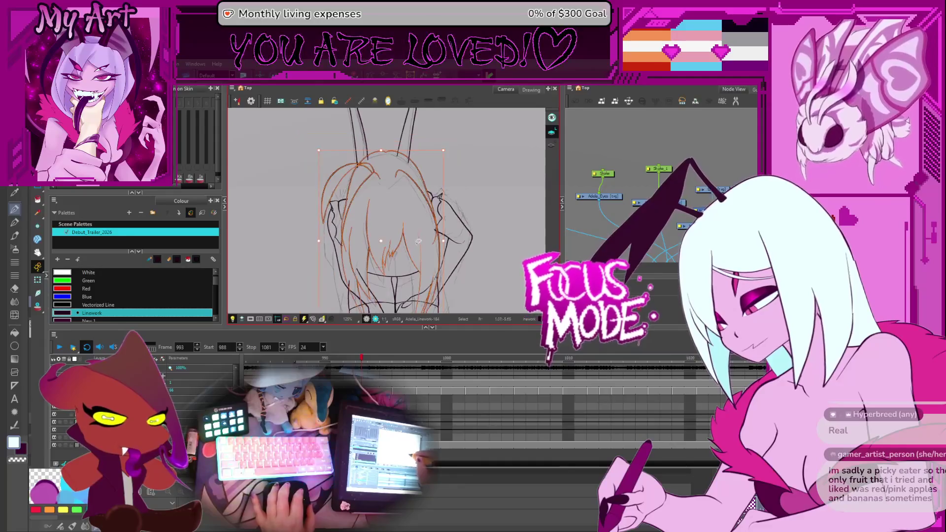
left_click_drag(411, 267, 410, 255)
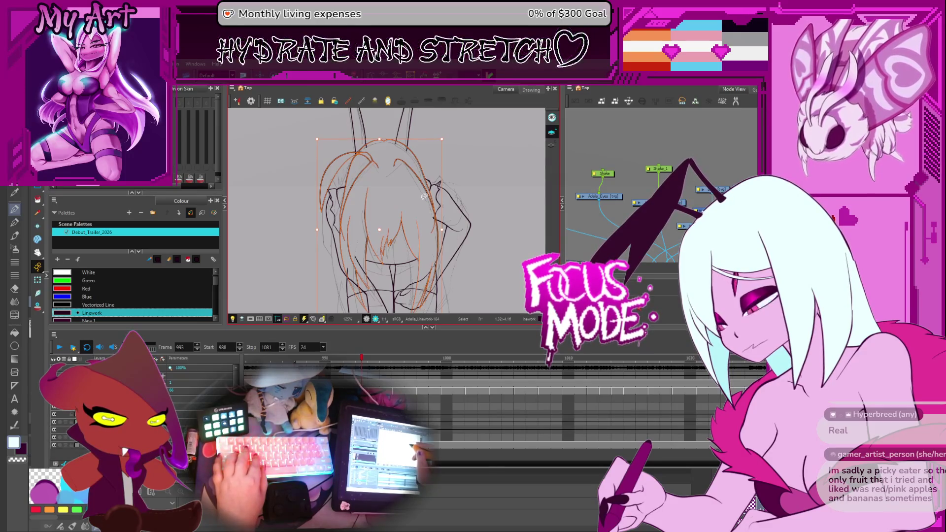
left_click(478, 172)
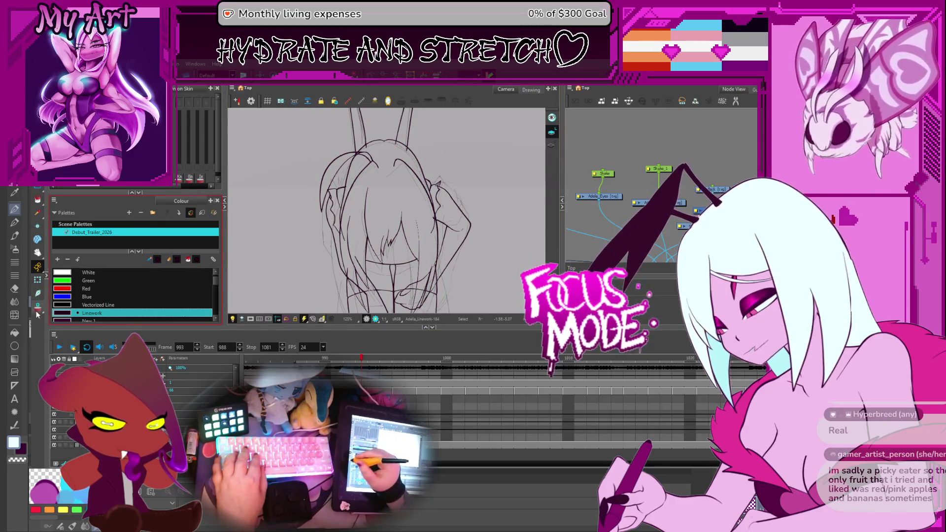
Turn on onion skinning and edit the contour points of the right arm stroke
key("alt+o")
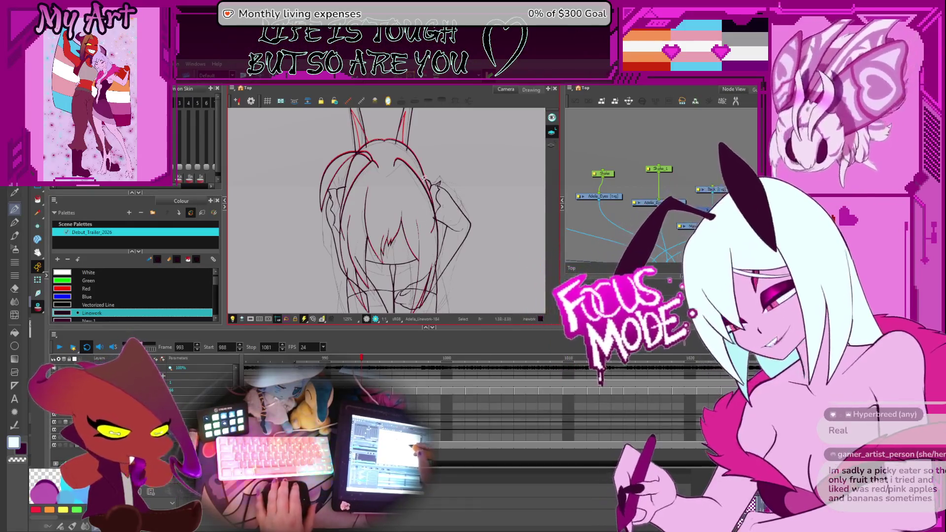
scroll(462, 194, "up", 2)
scroll(458, 213, "down", 2)
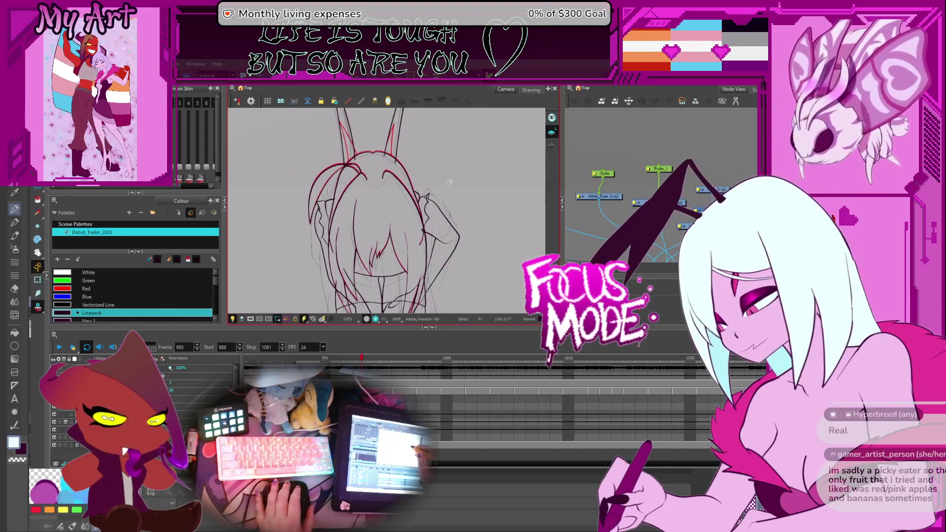
scroll(433, 188, "up", 2)
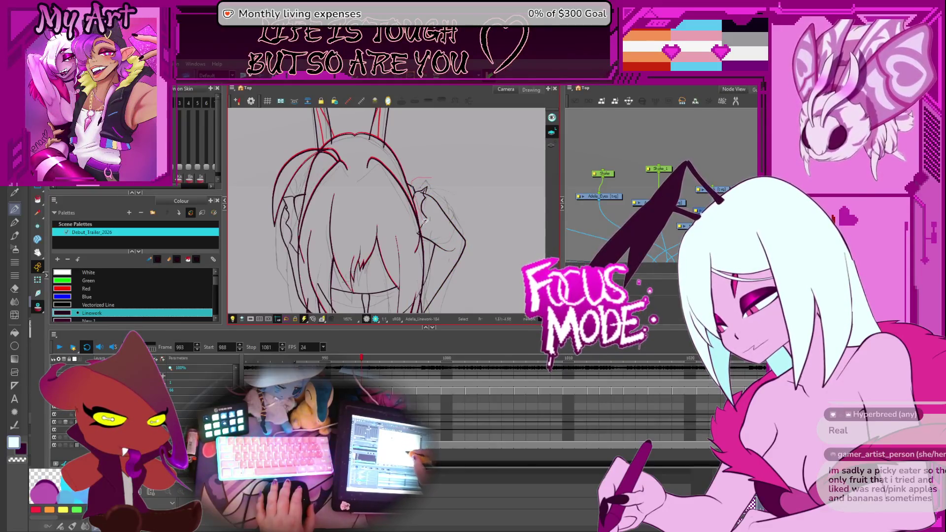
scroll(456, 224, "down", 2)
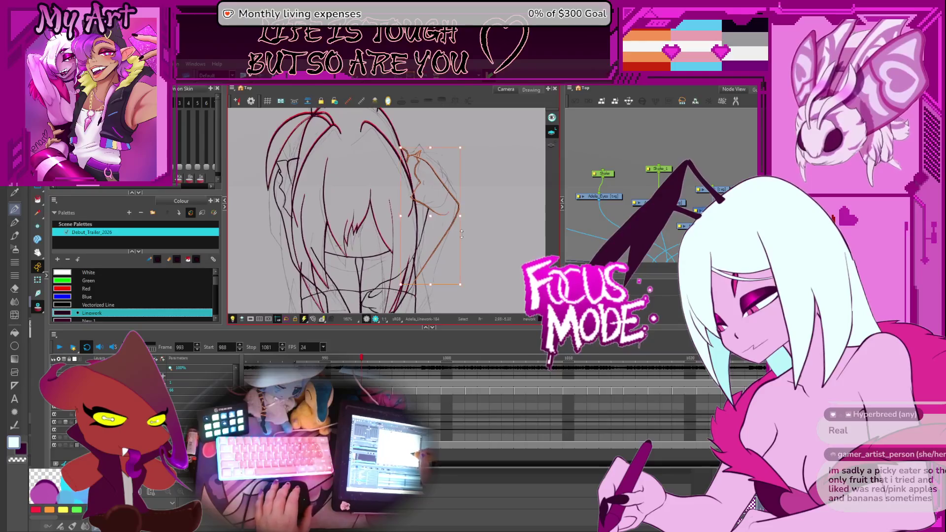
scroll(467, 211, "up", 2)
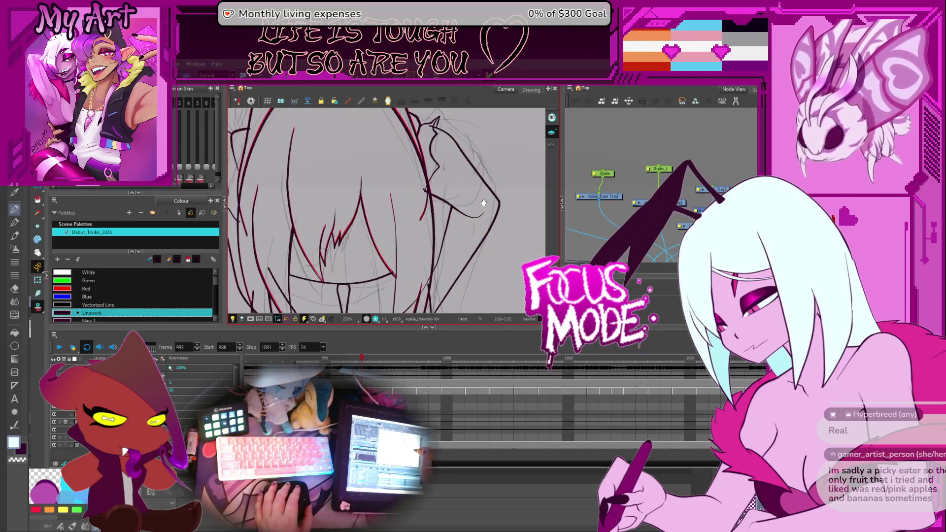
left_click(486, 229)
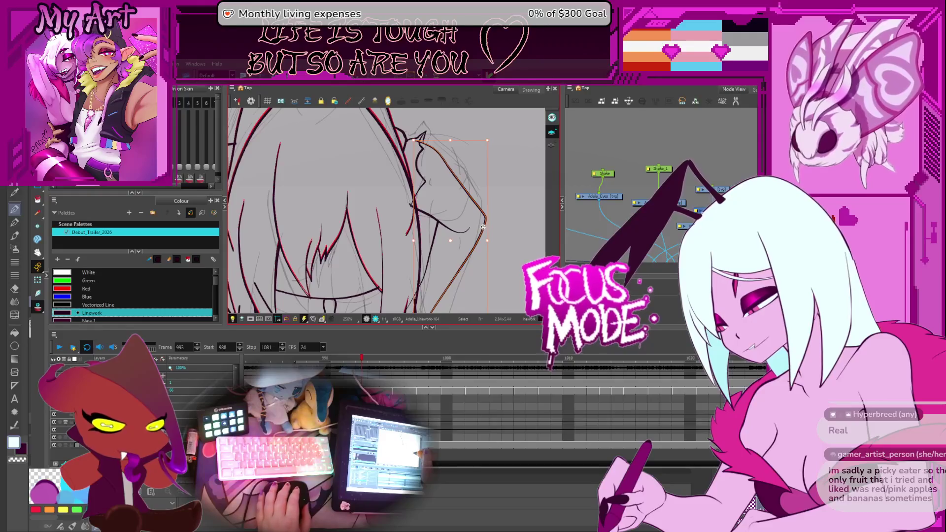
left_click(478, 218)
key("alt+q")
left_click(484, 221)
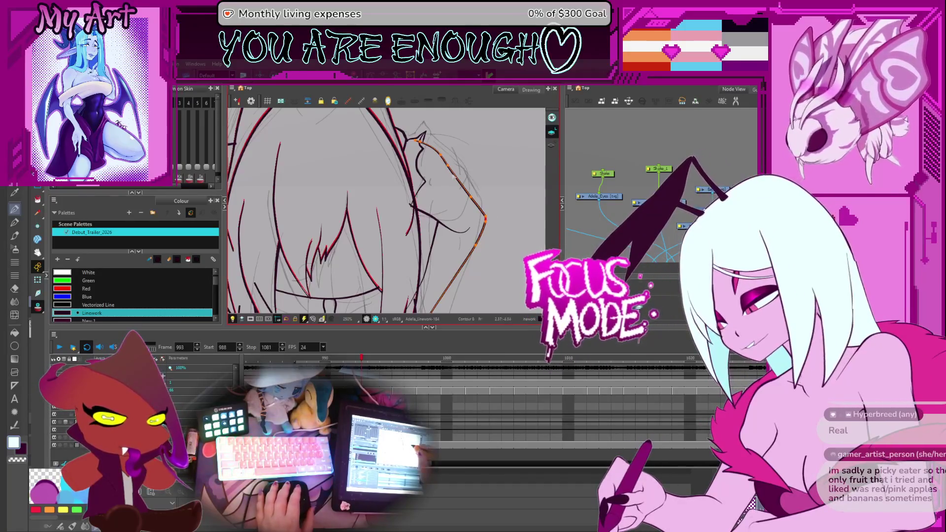
key("space")
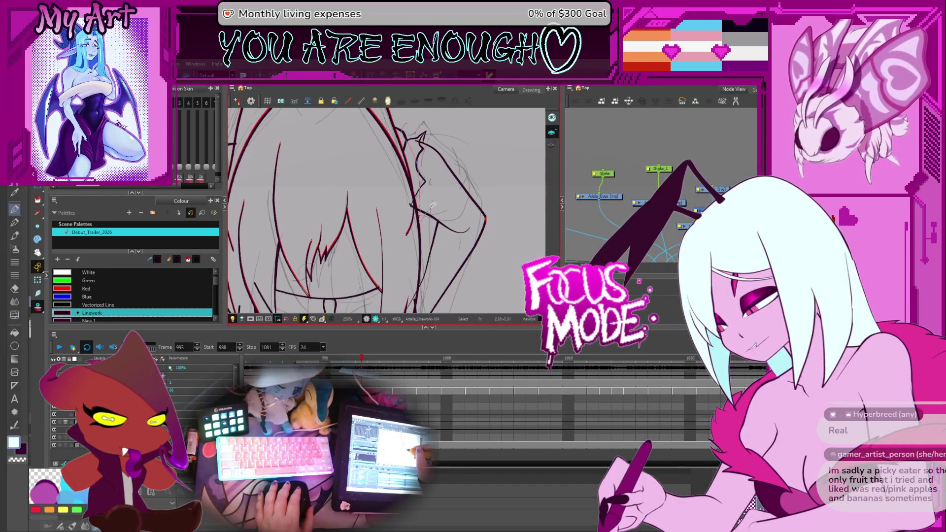
Reselect and adjust the arm and hand stroke, then deselect it
left_click(419, 197)
scroll(417, 186, "up", 2)
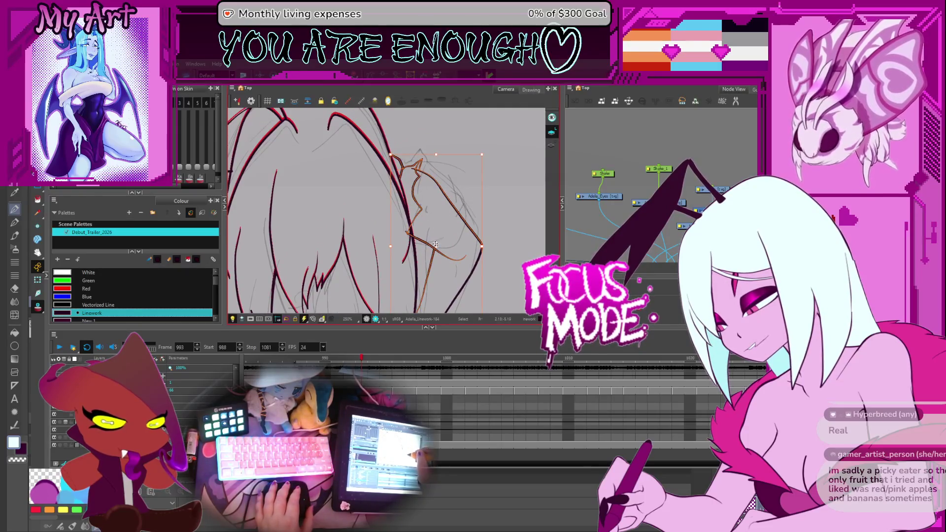
left_click(440, 215)
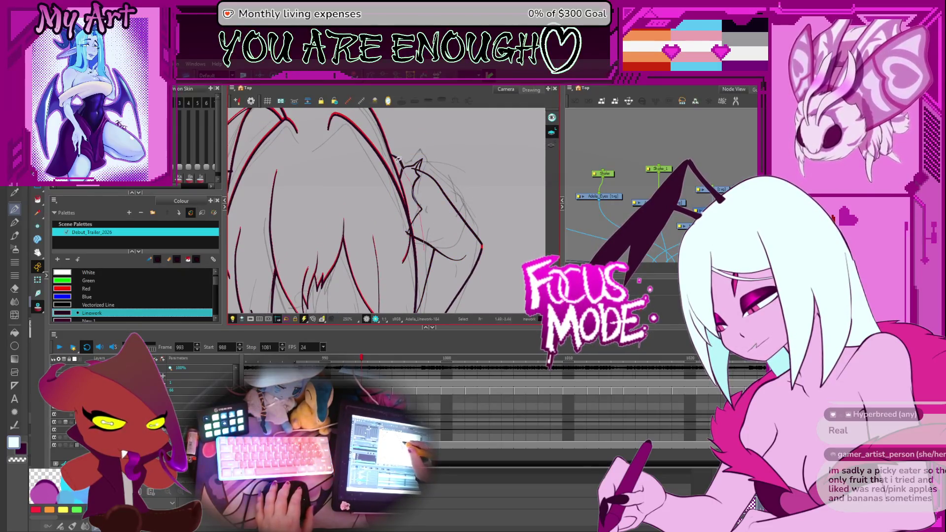
left_click(429, 215)
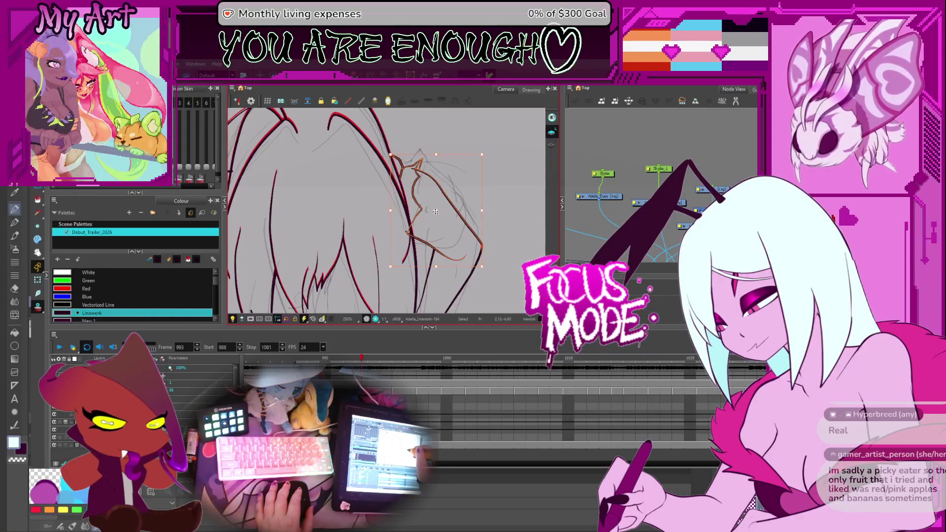
scroll(412, 201, "up", 2)
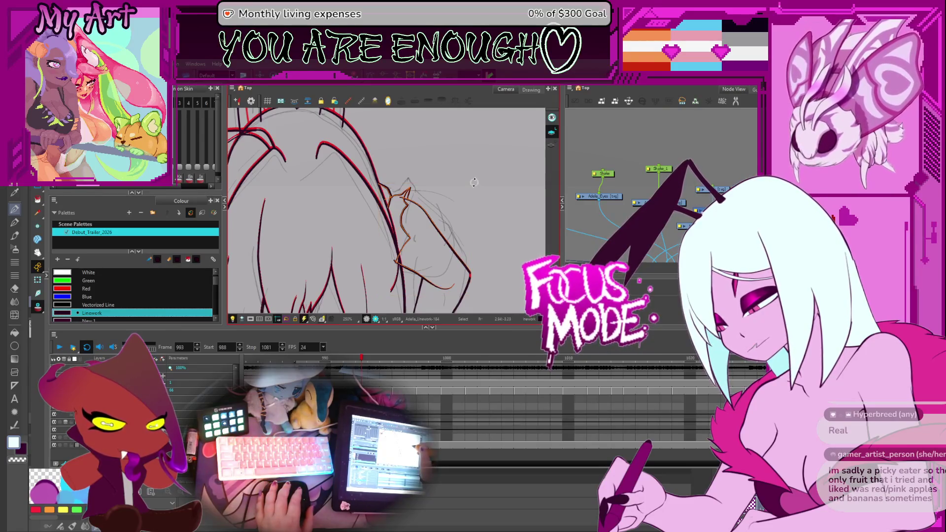
scroll(446, 190, "down", 2)
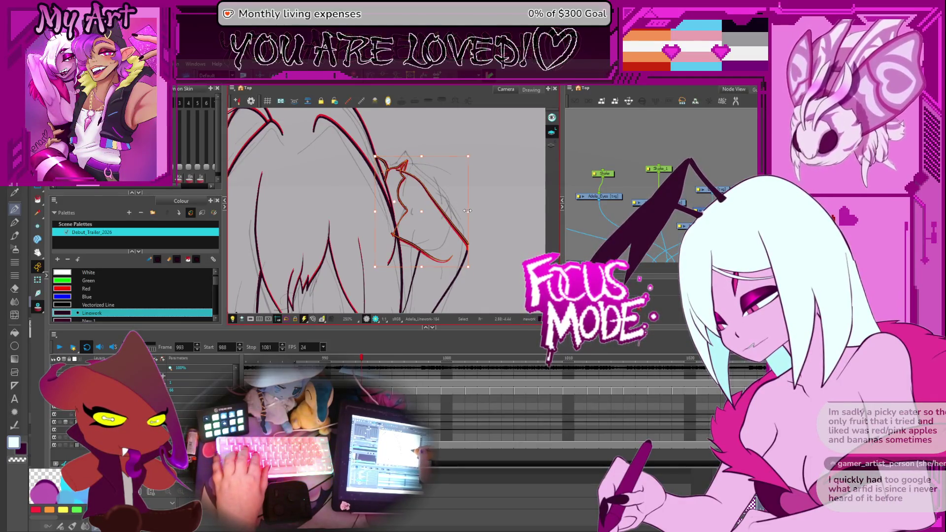
key("Escape")
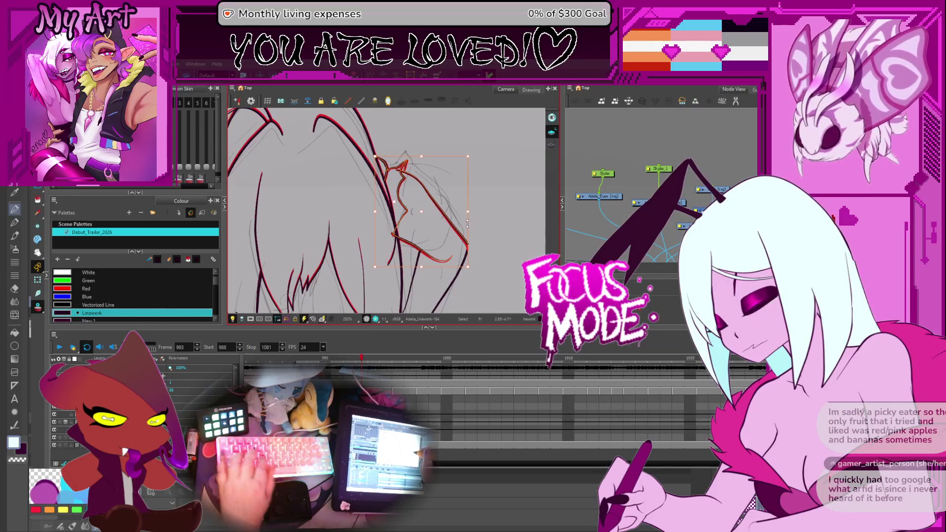
Select and refine the hair strand strokes near the face and neck
scroll(466, 220, "down", 5)
left_click(457, 196)
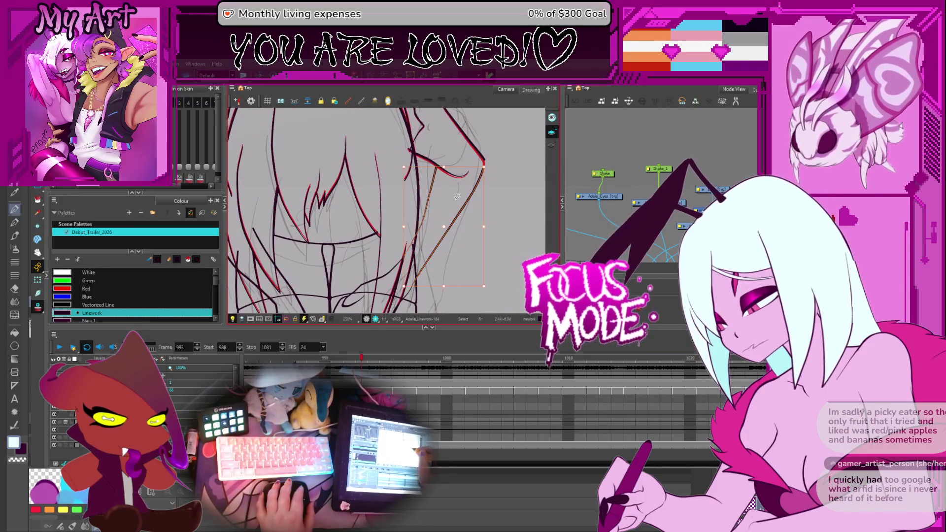
mouse_move(451, 220)
left_mouse_down()
mouse_move(458, 236)
mouse_move(471, 179)
mouse_move(449, 205)
mouse_move(454, 219)
left_mouse_up()
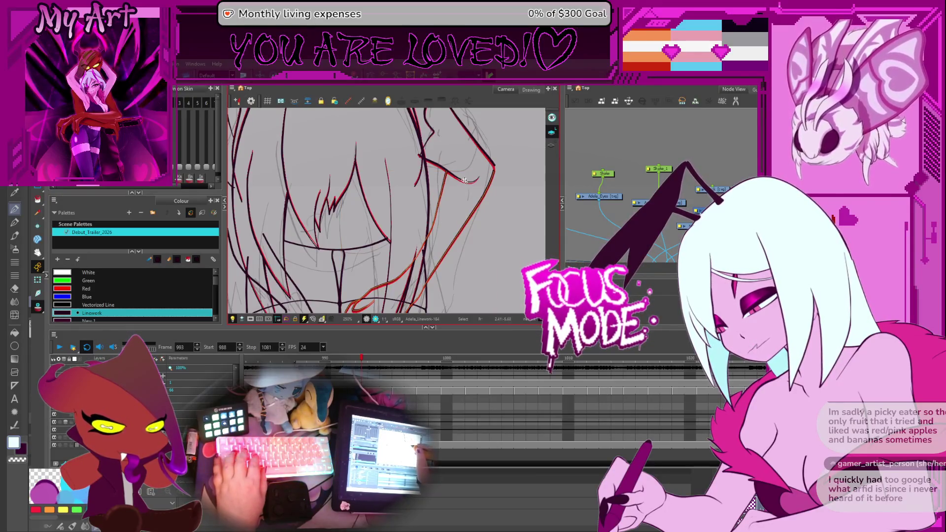
left_click_drag(464, 180, 482, 151)
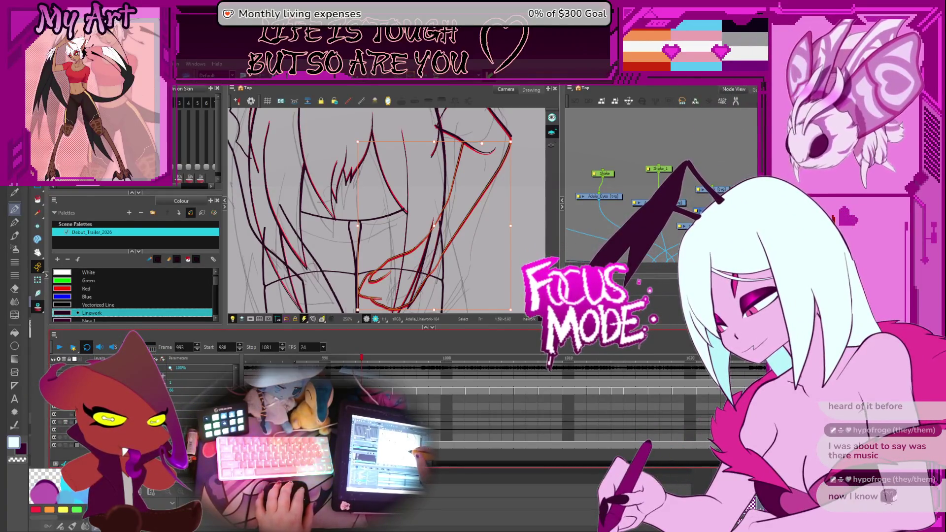
Zoom out and reselect all the front hair strands with Ctrl+A, reframing them in view
scroll(443, 216, "down", 2)
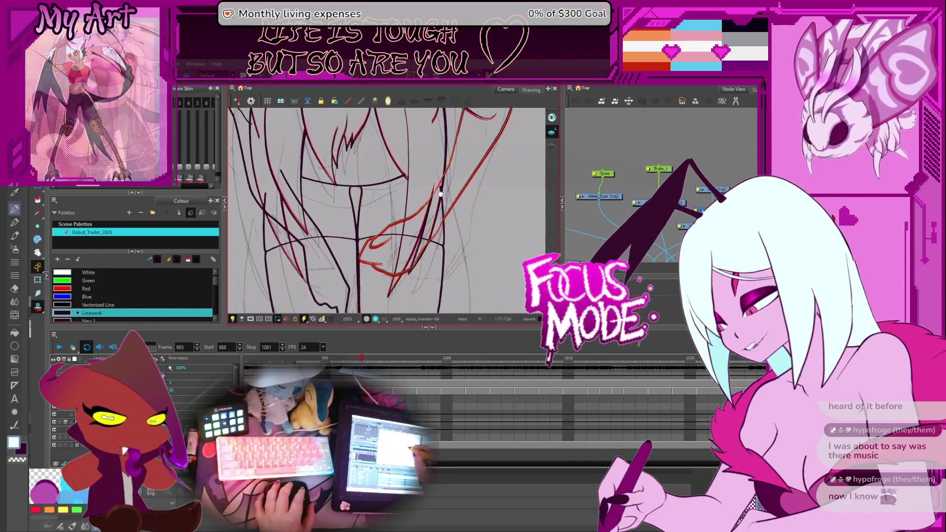
key("2")
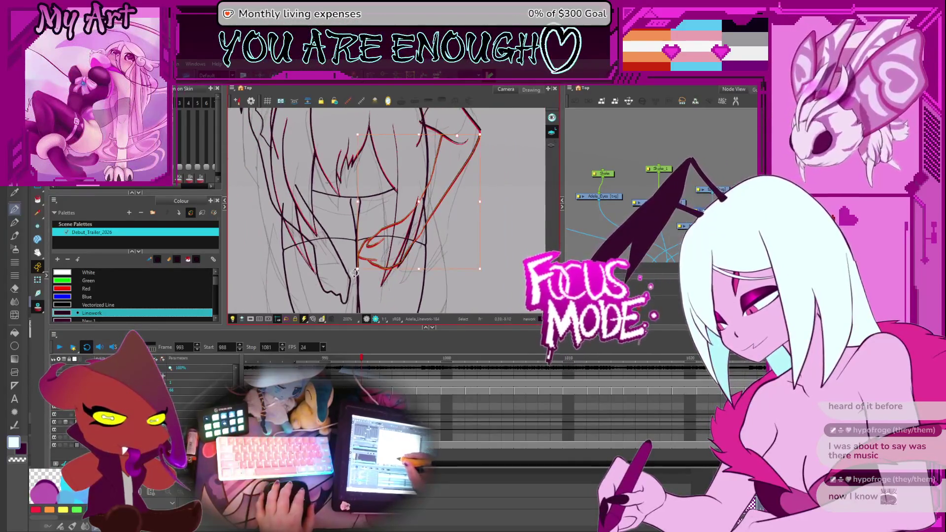
left_click(354, 274)
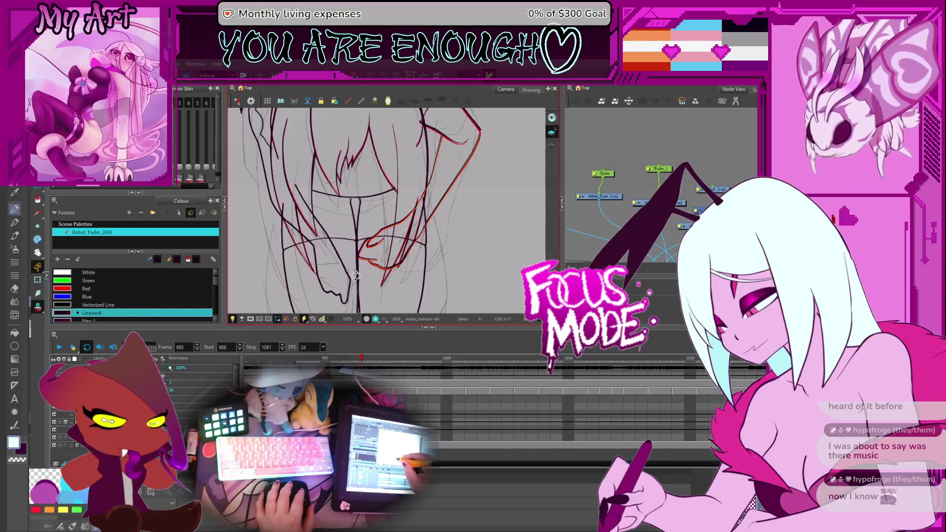
key("ctrl+a")
mouse_move(436, 199)
left_mouse_down()
mouse_move(485, 240)
mouse_move(409, 233)
left_mouse_up()
scroll(470, 217, "up", 3)
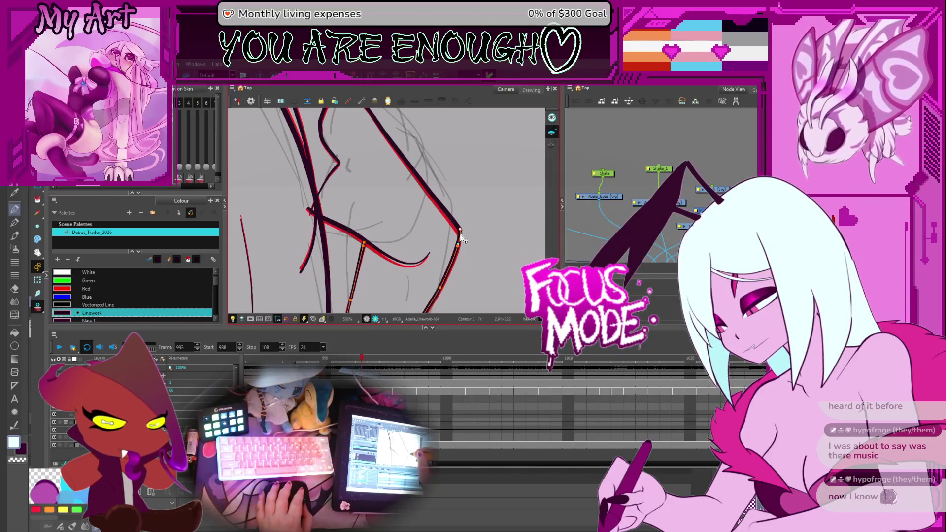
scroll(458, 231, "down", 5)
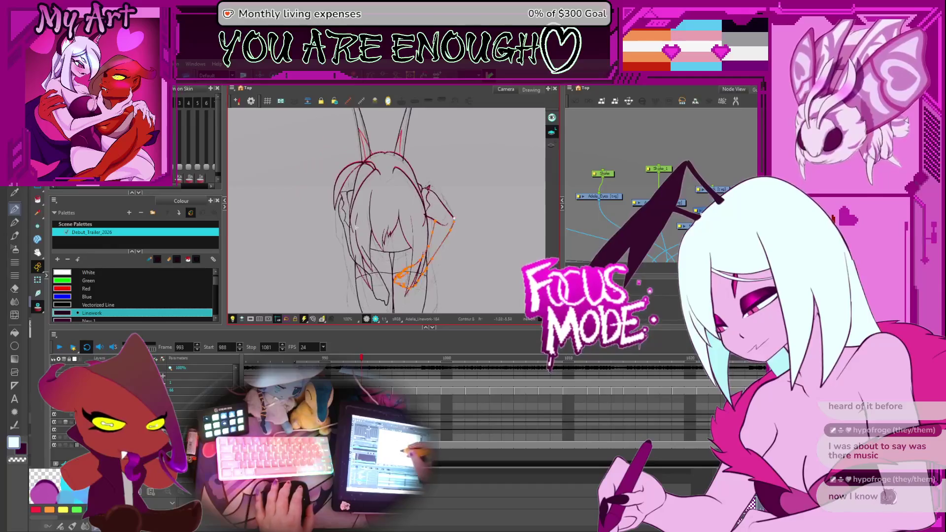
Select the left hair contour stroke and display its control points
scroll(355, 227, "up", 1)
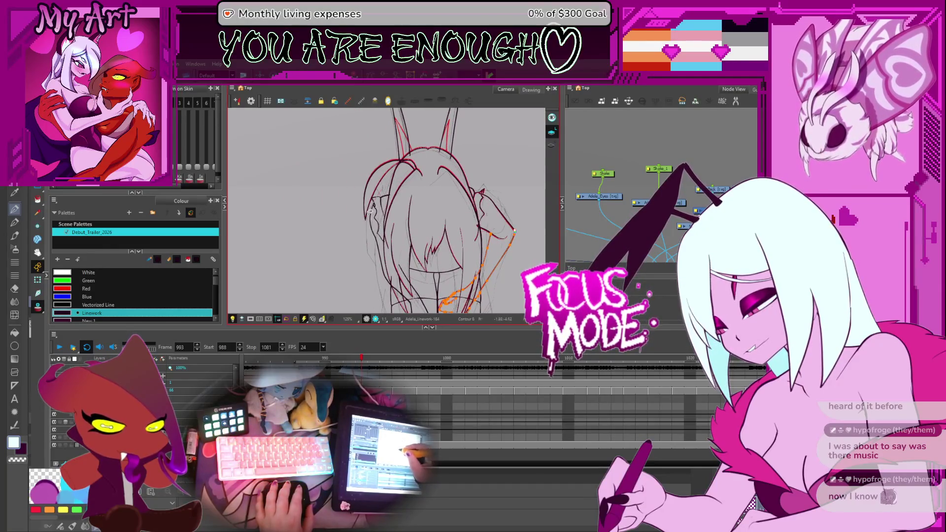
left_click(384, 211)
mouse_move(389, 278)
left_mouse_down()
mouse_move(405, 239)
mouse_move(393, 248)
mouse_move(404, 246)
left_mouse_up()
left_click(404, 245)
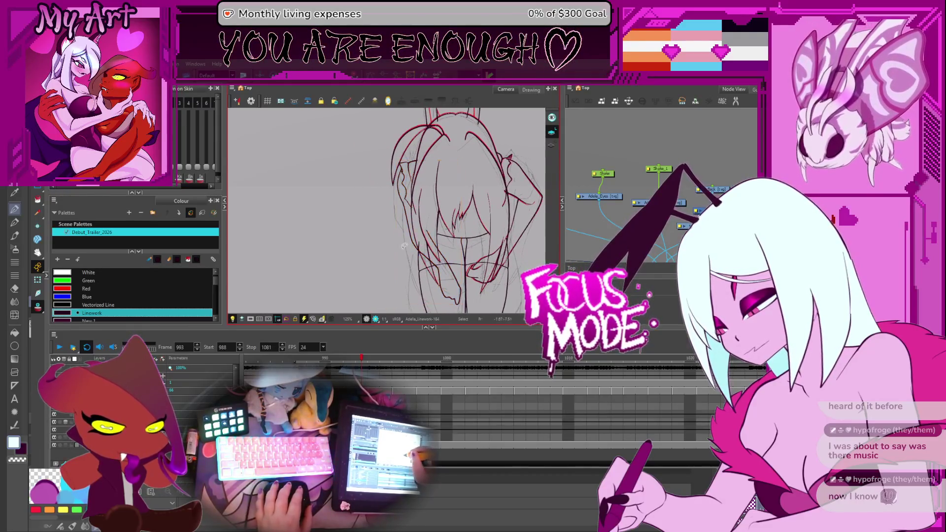
scroll(404, 245, "up", 3)
left_click(430, 266)
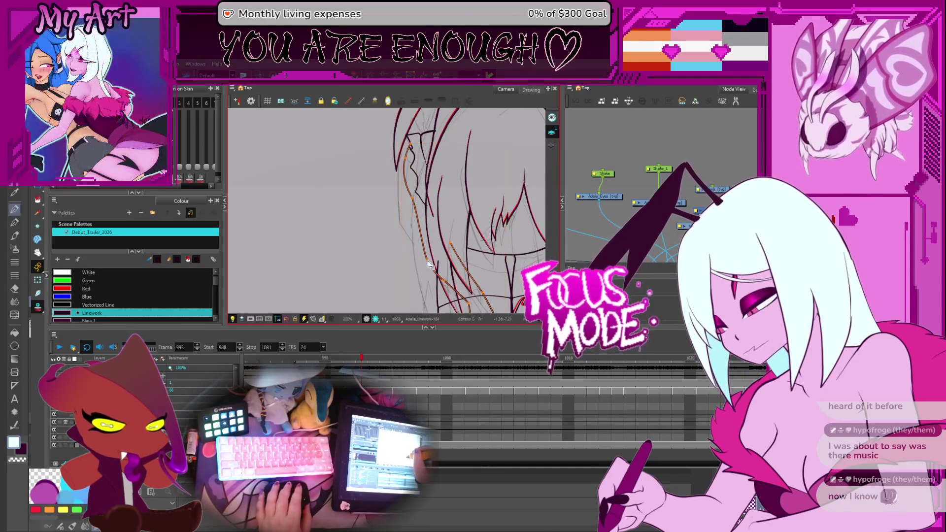
scroll(430, 266, "up", 1)
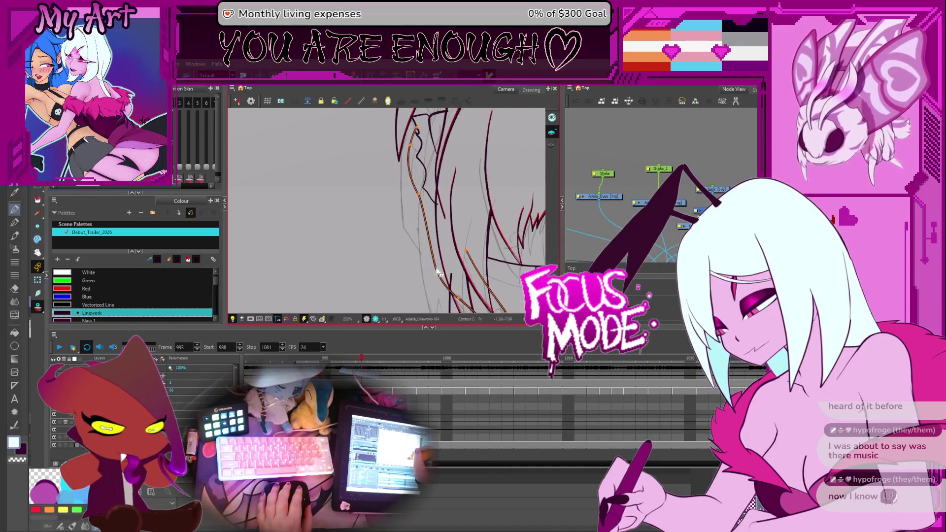
left_click(436, 274)
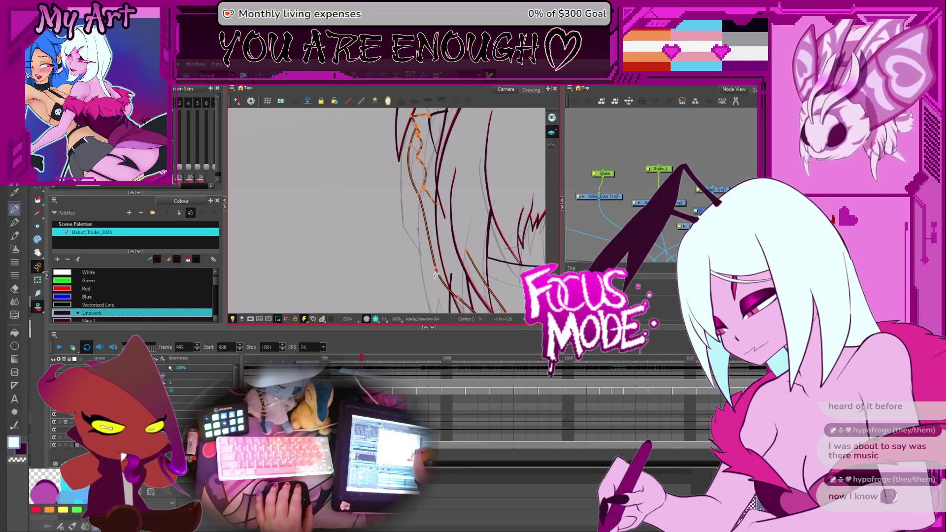
scroll(436, 274, "down", 3)
Select only the left hair strokes, delete them, then undo the deletion
key("alt+s")
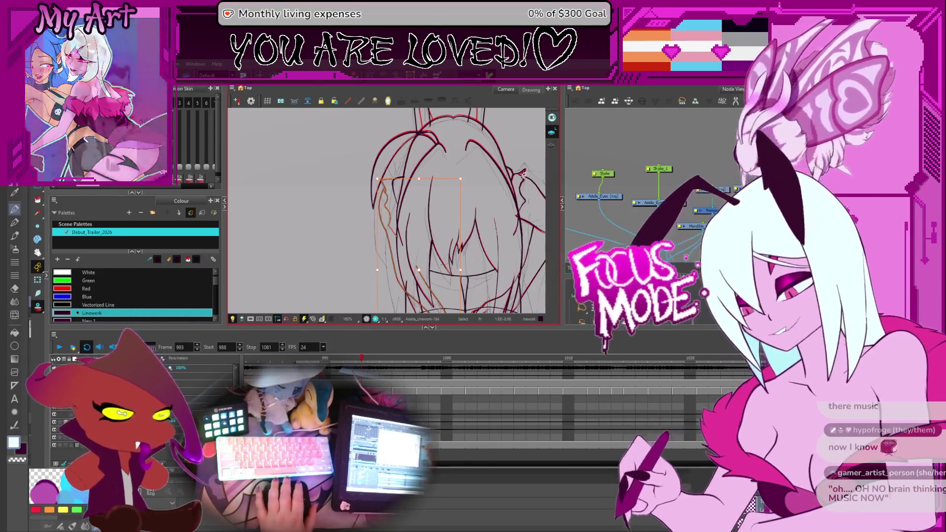
left_click(392, 227)
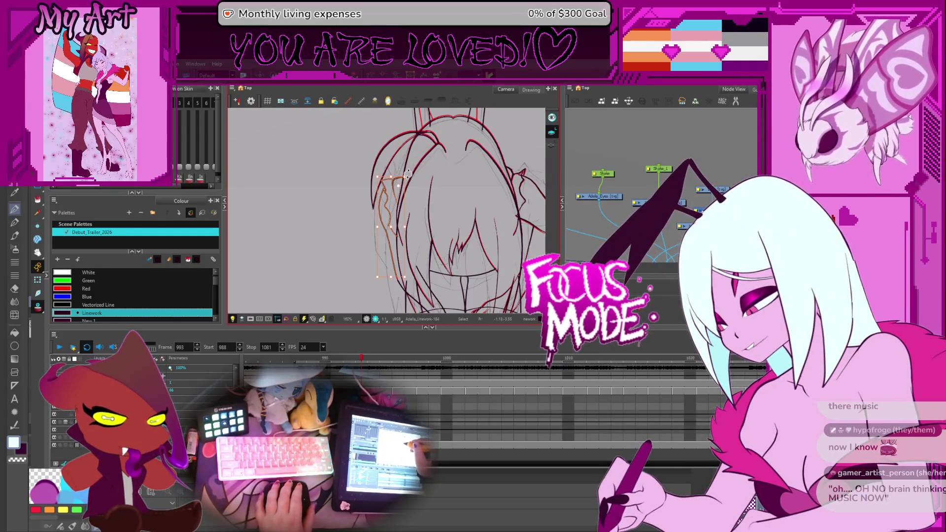
key("Delete")
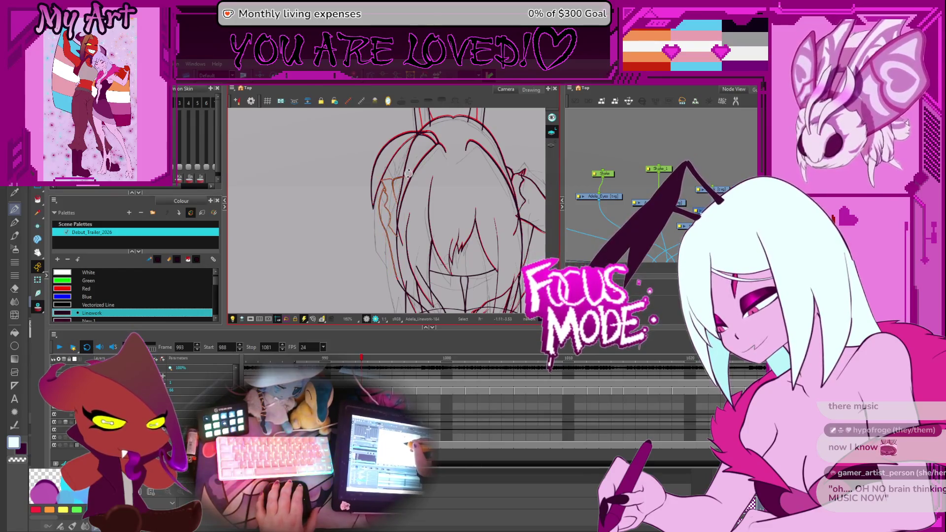
key("ctrl+z")
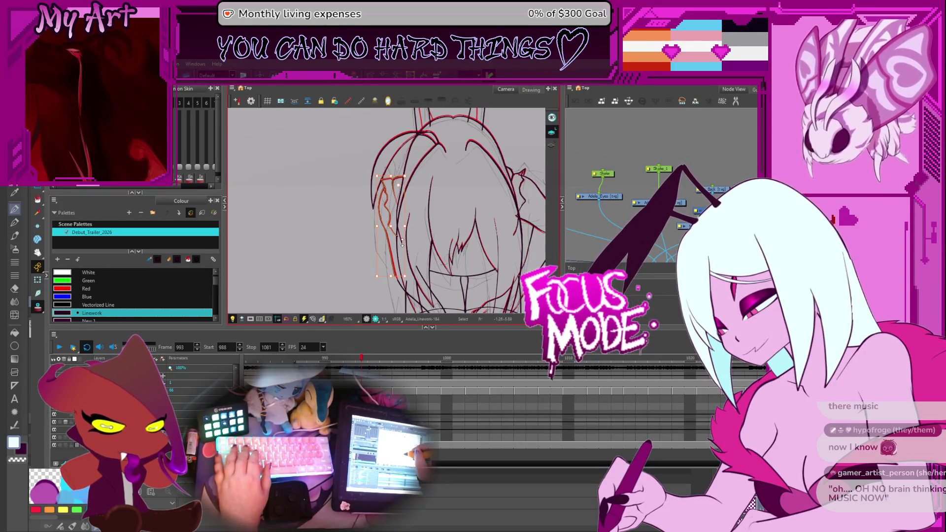
scroll(404, 251, "down", 5)
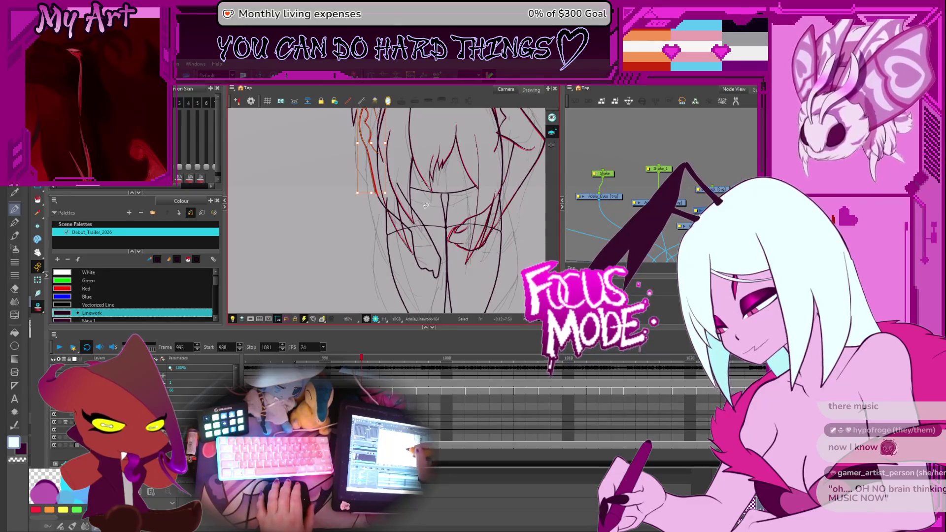
Try selecting the lower hair lock strands, then pick a red hair line stroke
left_click(411, 230)
scroll(419, 237, "up", 2)
left_click(442, 239)
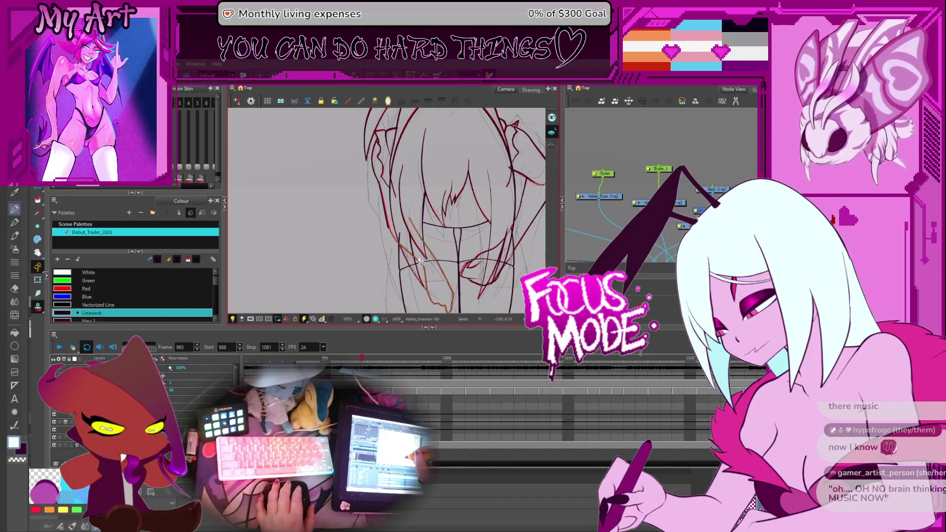
left_click(419, 261)
left_click_drag(422, 270, 416, 258)
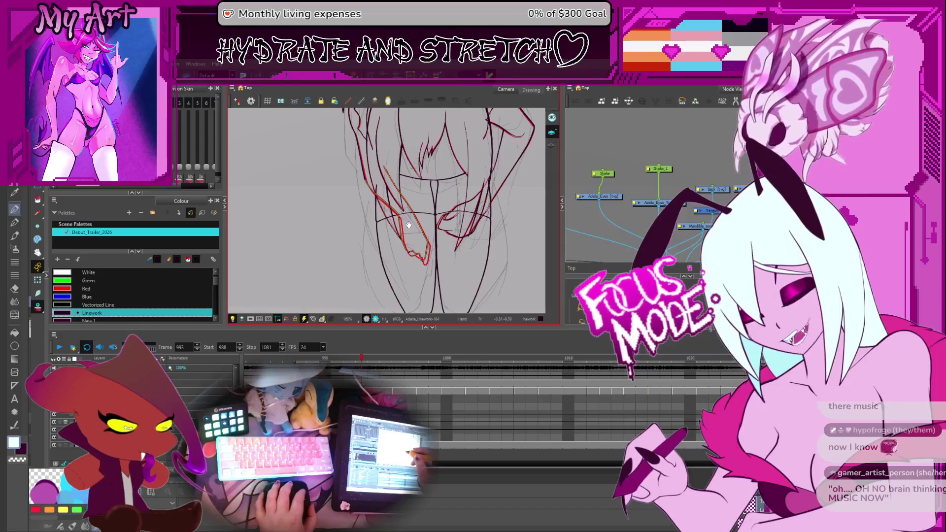
scroll(408, 214, "up", 5)
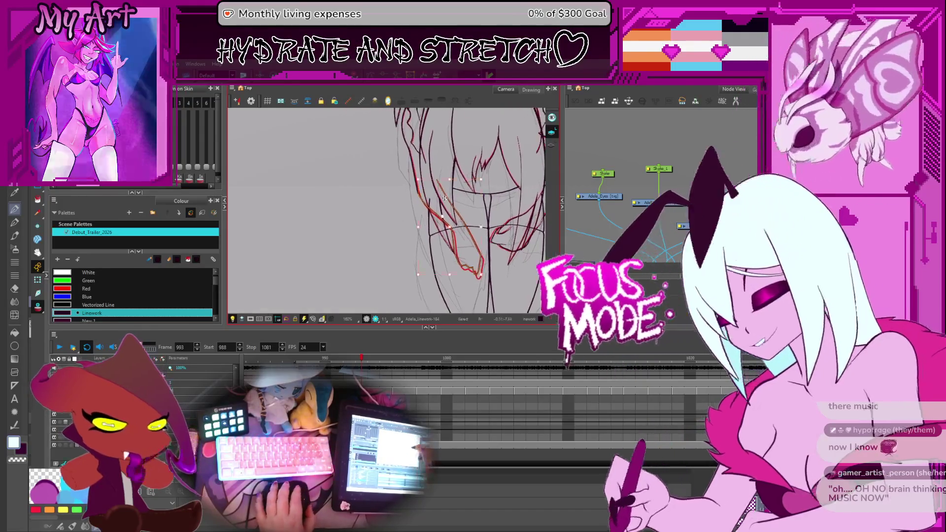
scroll(388, 228, "down", 3)
Select the red strand hanging near the chin and reframe the view around it
left_click_drag(440, 261, 415, 238)
left_click(415, 238)
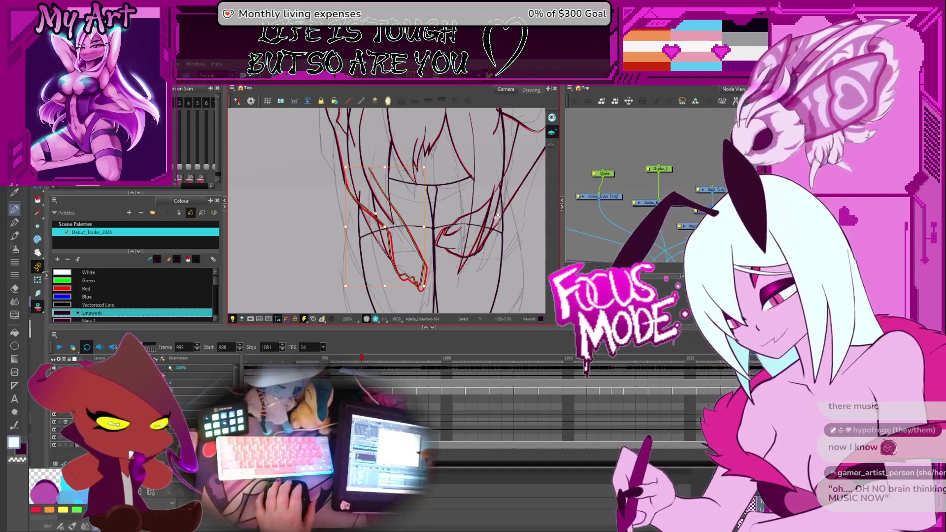
left_click_drag(439, 193, 440, 211)
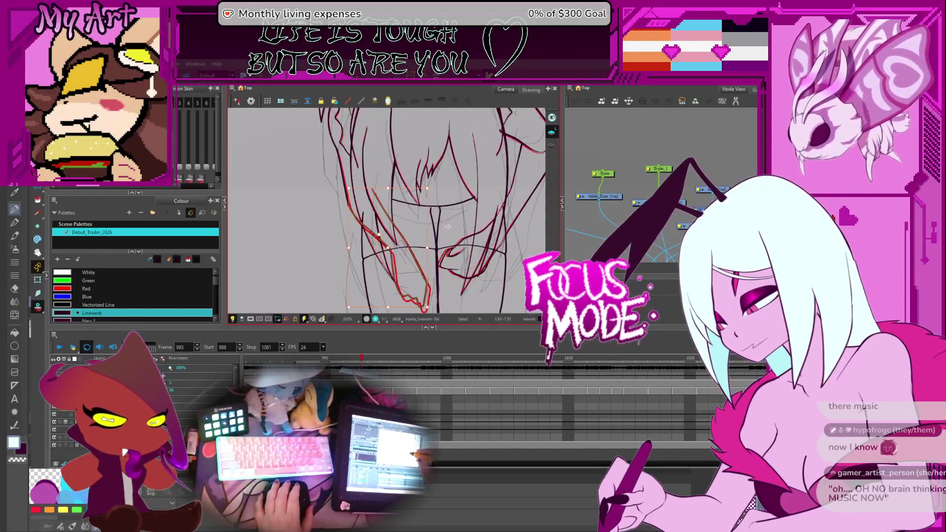
scroll(460, 207, "down", 2)
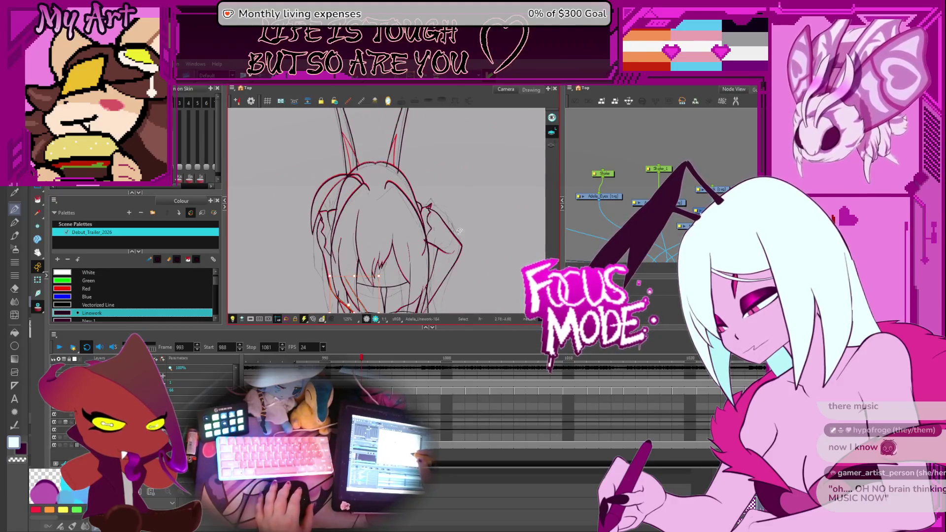
left_click_drag(458, 226, 472, 209)
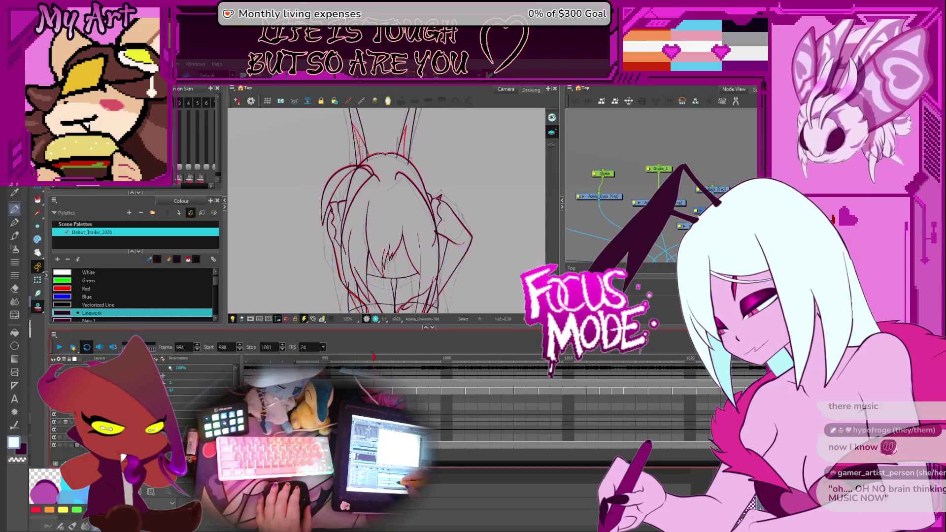
On frame 994, reshape the right and left ear strokes, tilting the right ear upward
key("period")
scroll(433, 196, "down", 3)
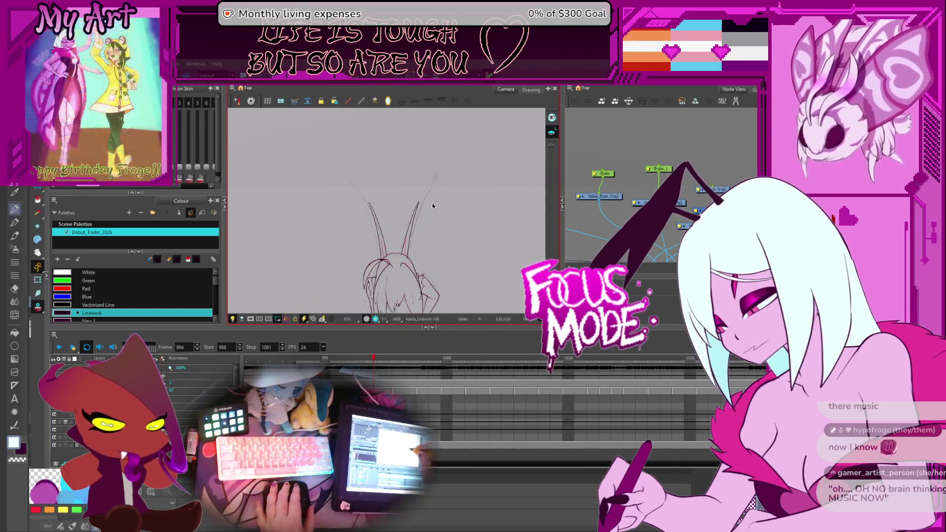
key("shift+z")
left_click_drag(418, 198, 416, 267)
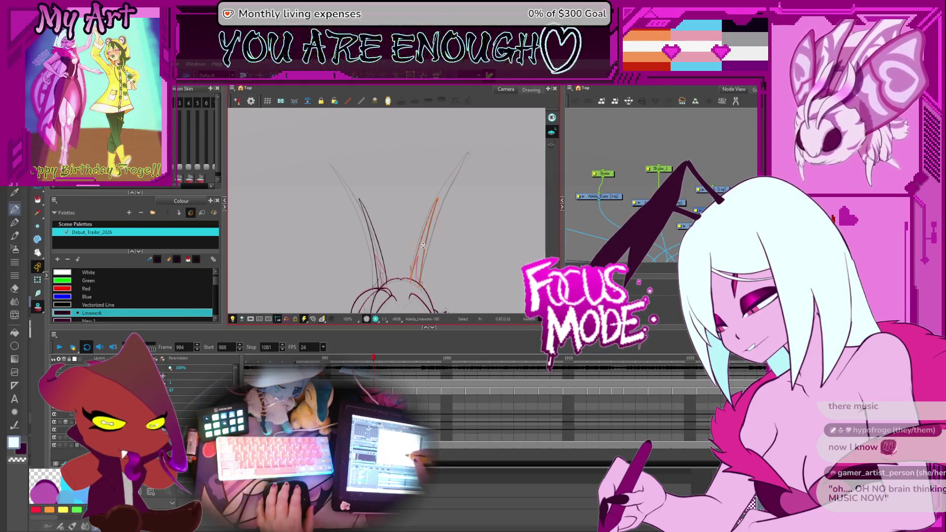
left_click_drag(443, 194, 461, 164)
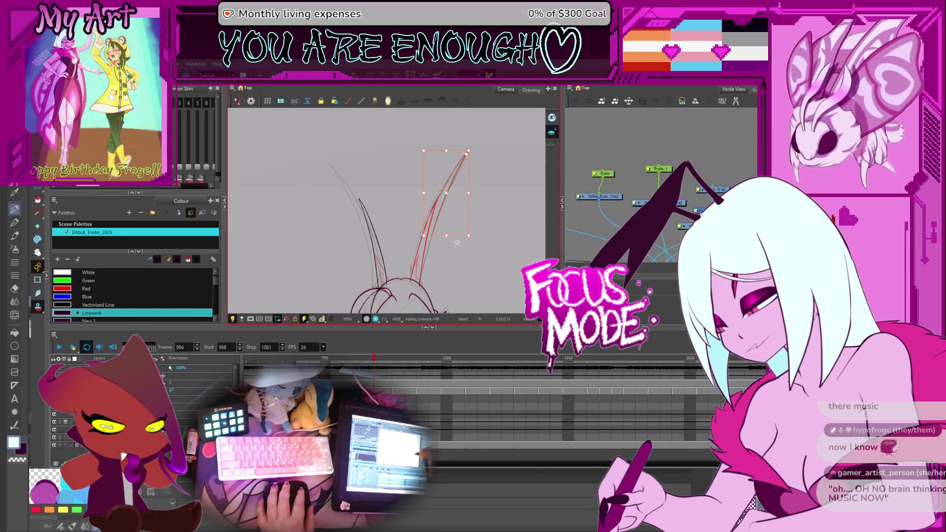
left_click_drag(354, 194, 388, 244)
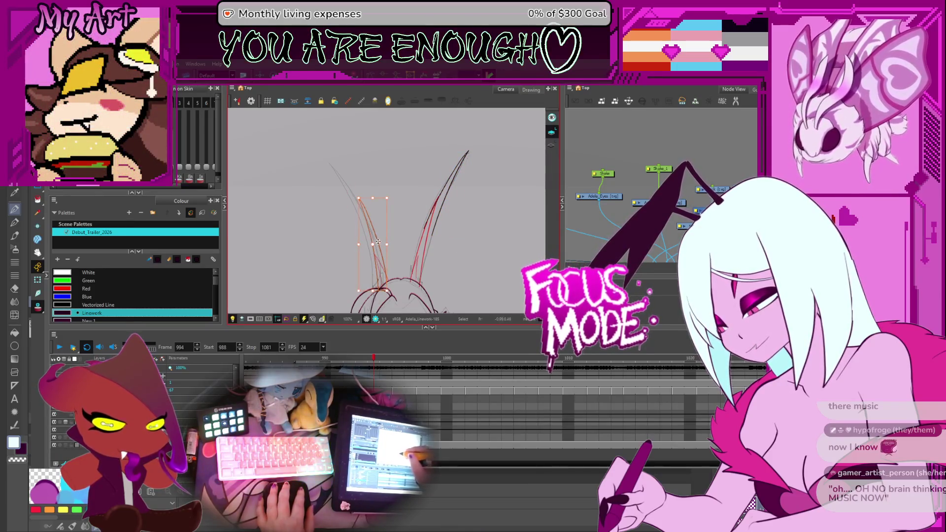
mouse_move(362, 204)
left_mouse_down()
mouse_move(377, 162)
mouse_move(365, 150)
left_mouse_up()
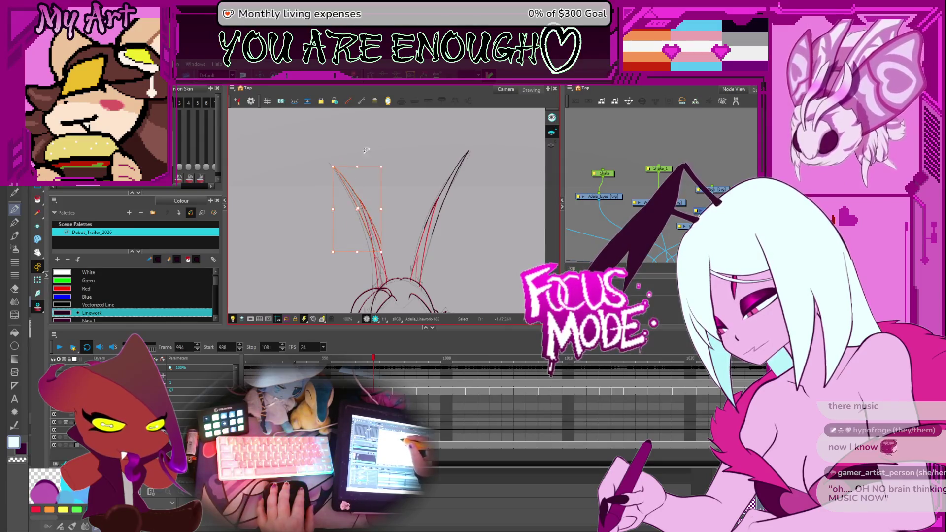
left_click_drag(439, 266, 426, 221)
left_click(448, 219)
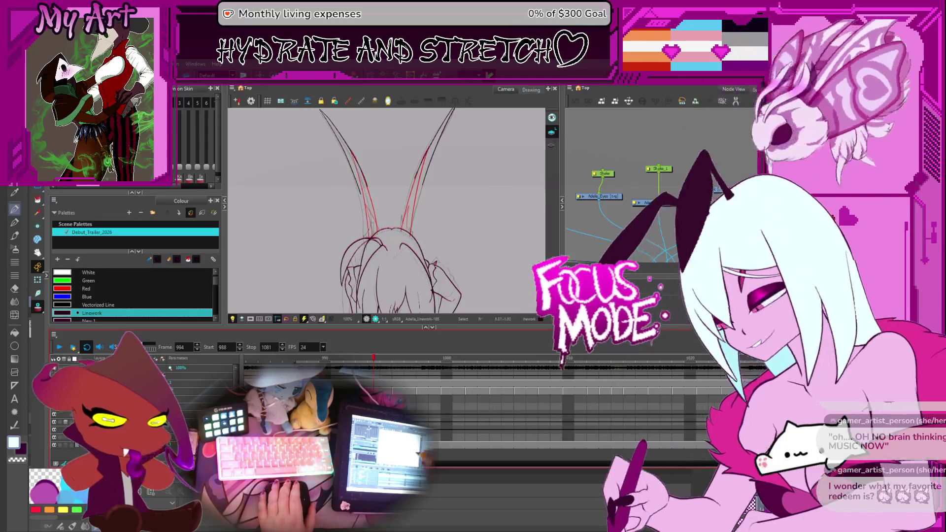
Select the right antenna strokes and remove the short stray black stroke
scroll(462, 185, "up", 5)
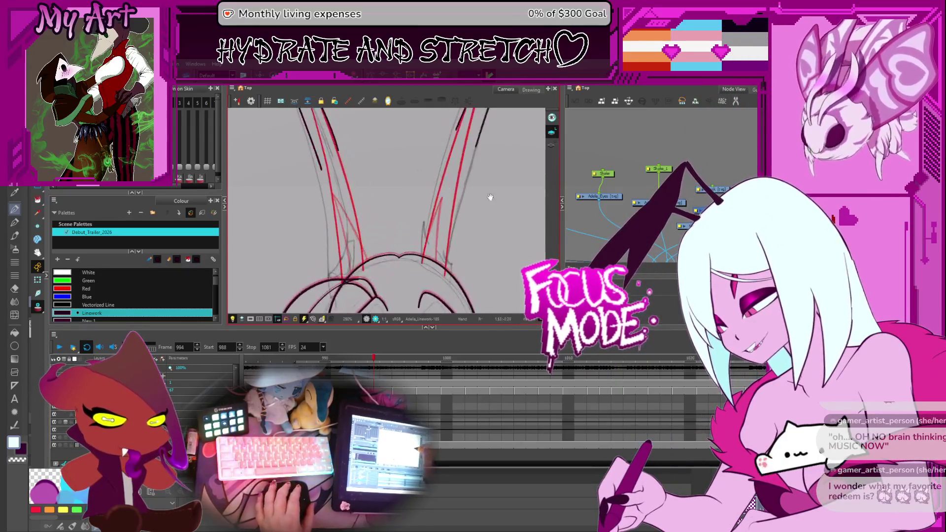
left_click(461, 186)
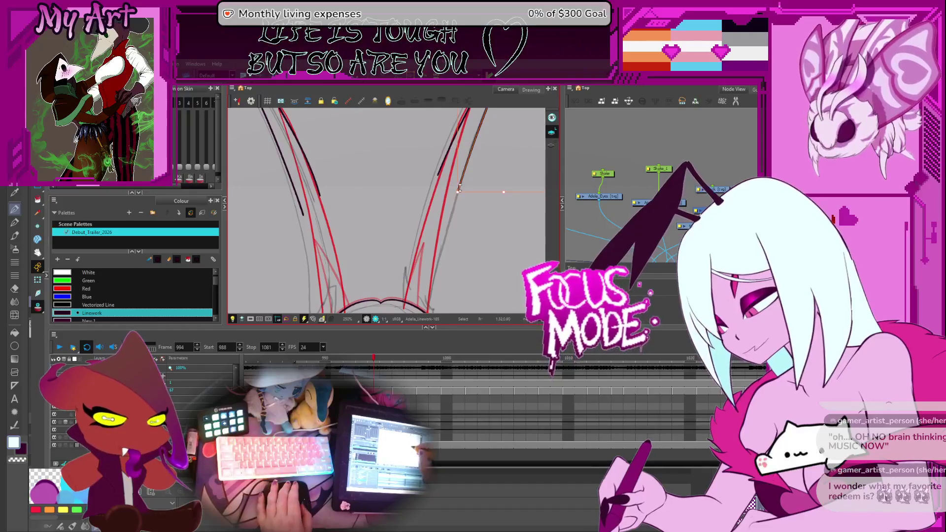
left_click_drag(460, 186, 439, 175)
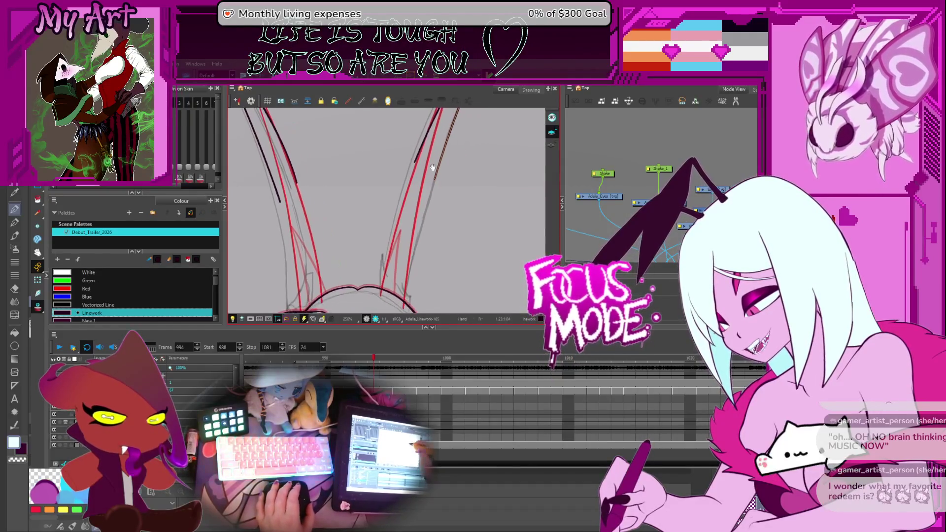
left_click(436, 183)
left_click_drag(400, 319, 414, 183)
left_click(413, 182)
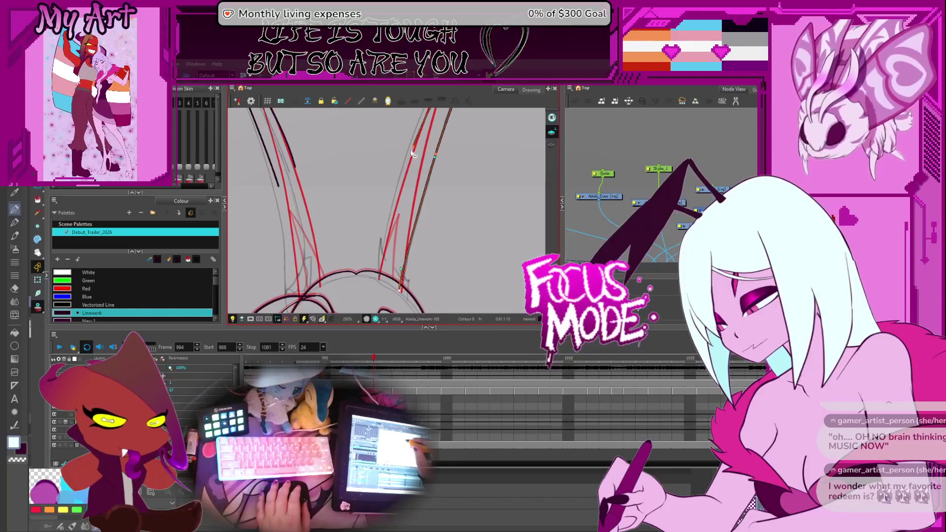
left_click_drag(385, 256, 359, 228)
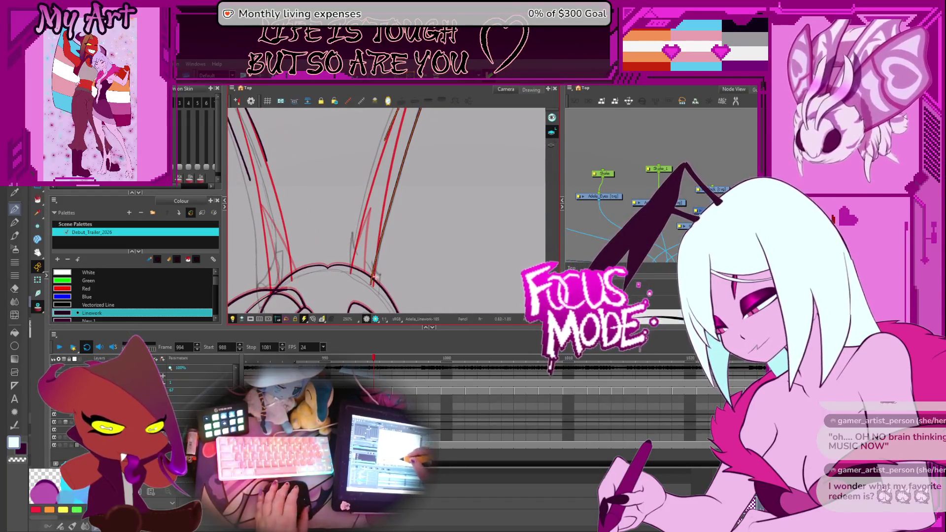
left_click_drag(346, 248, 352, 255)
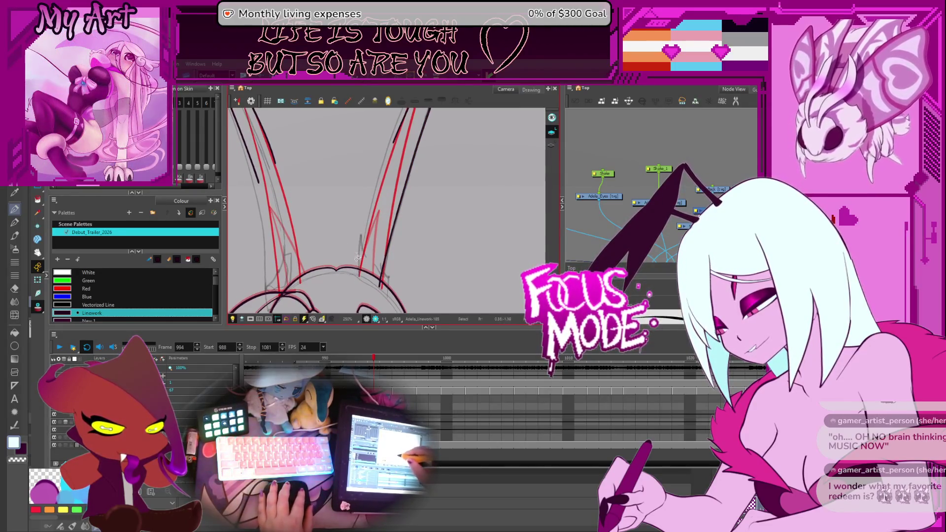
key("ctrl+z")
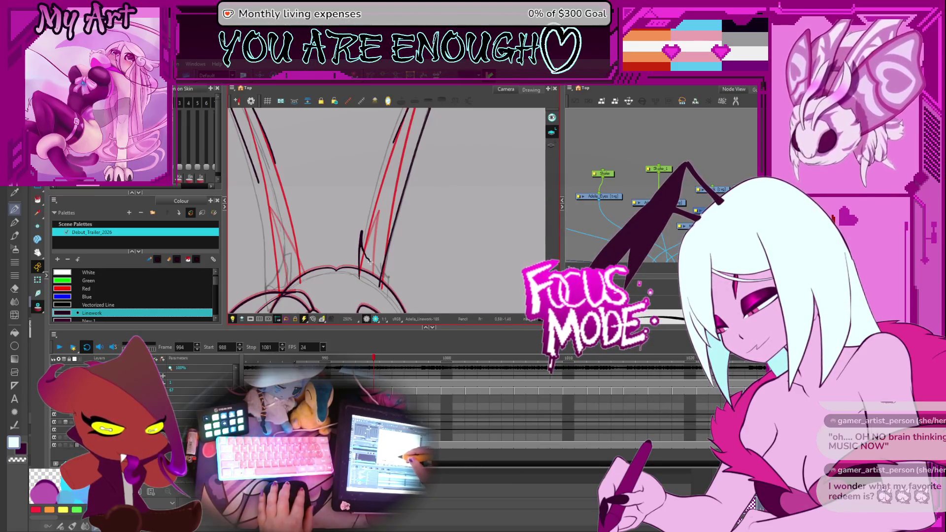
left_click_drag(408, 259, 345, 244)
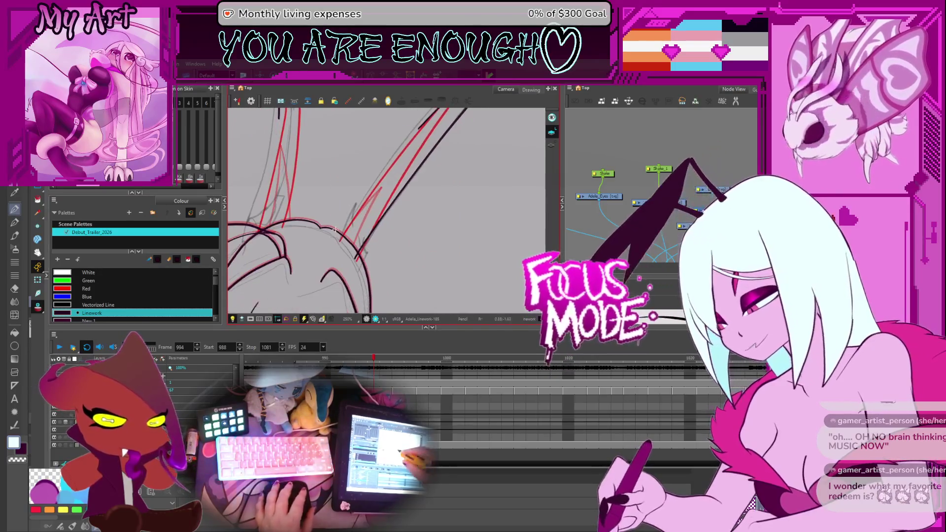
Trace black lines up the antenna's outer and inner edges, plus short strokes near its base
scroll(341, 243, "up", 2)
mouse_move(323, 254)
left_mouse_down()
mouse_move(343, 227)
mouse_move(314, 211)
mouse_move(387, 167)
left_mouse_up()
key("ctrl+z")
left_click_drag(311, 216, 393, 171)
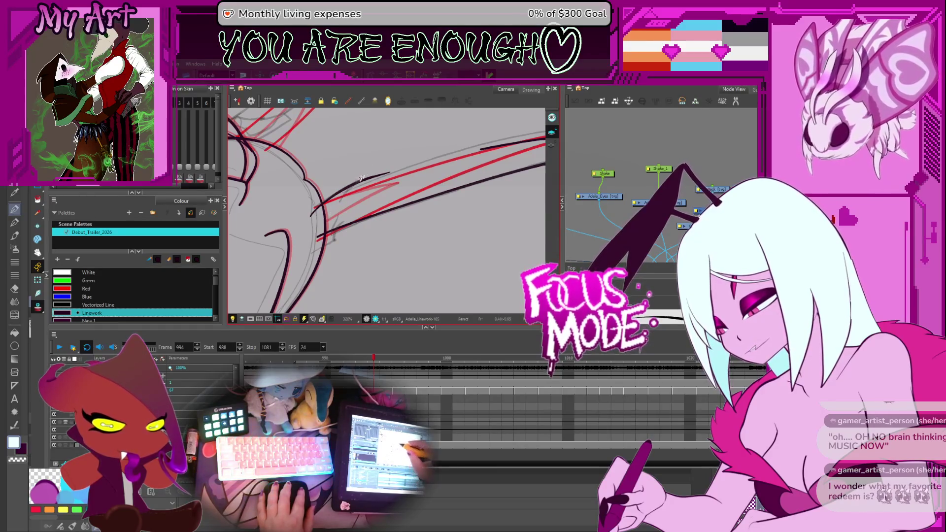
left_click_drag(340, 211, 393, 149)
left_click_drag(338, 210, 394, 153)
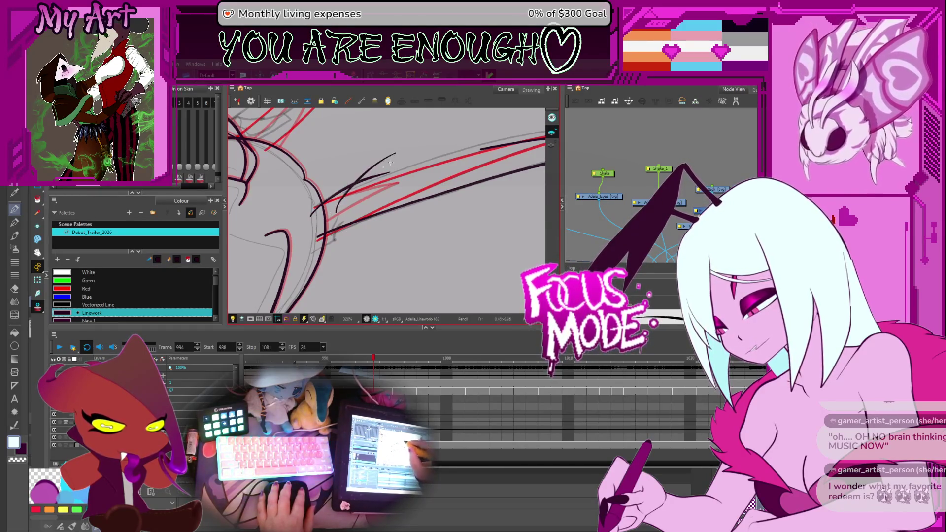
mouse_move(335, 212)
left_mouse_down()
mouse_move(394, 153)
mouse_move(384, 152)
left_mouse_up()
left_click_drag(352, 250, 345, 234)
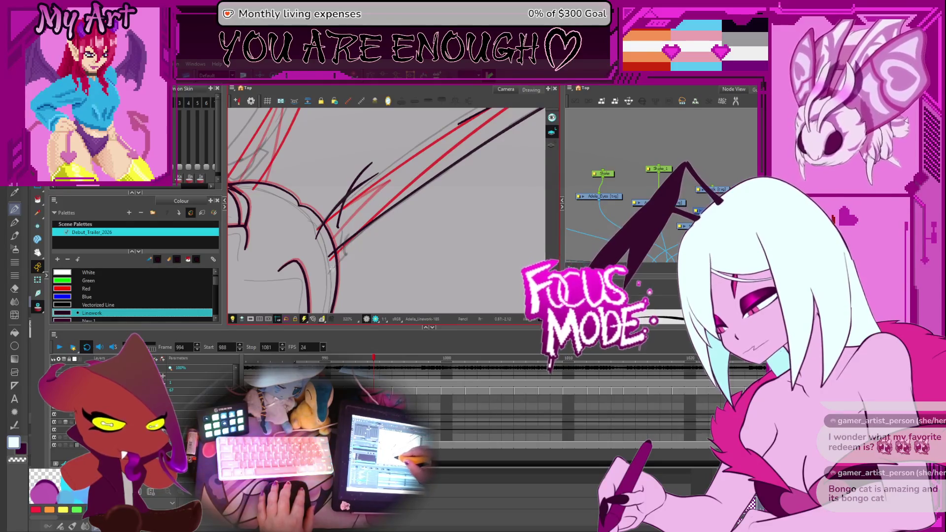
mouse_move(323, 282)
left_mouse_down()
mouse_move(365, 245)
mouse_move(339, 227)
left_mouse_up()
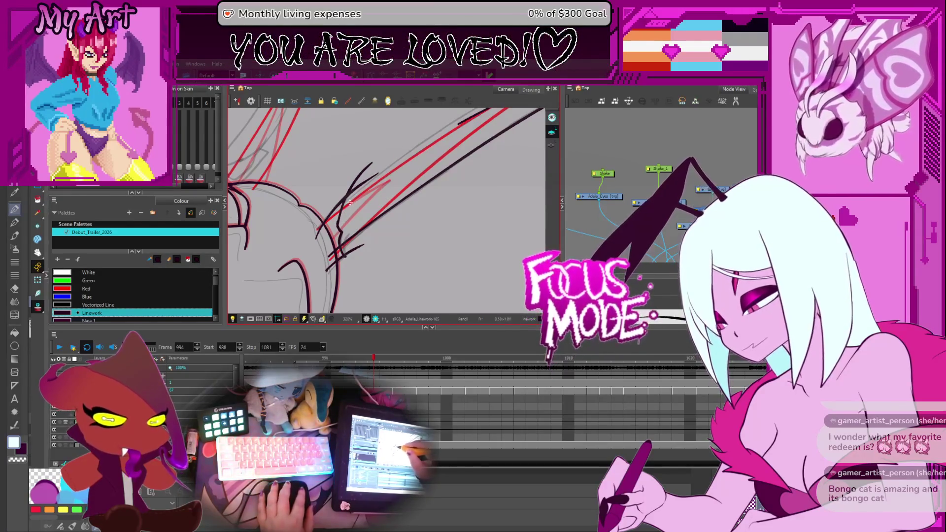
left_click_drag(378, 175, 345, 198)
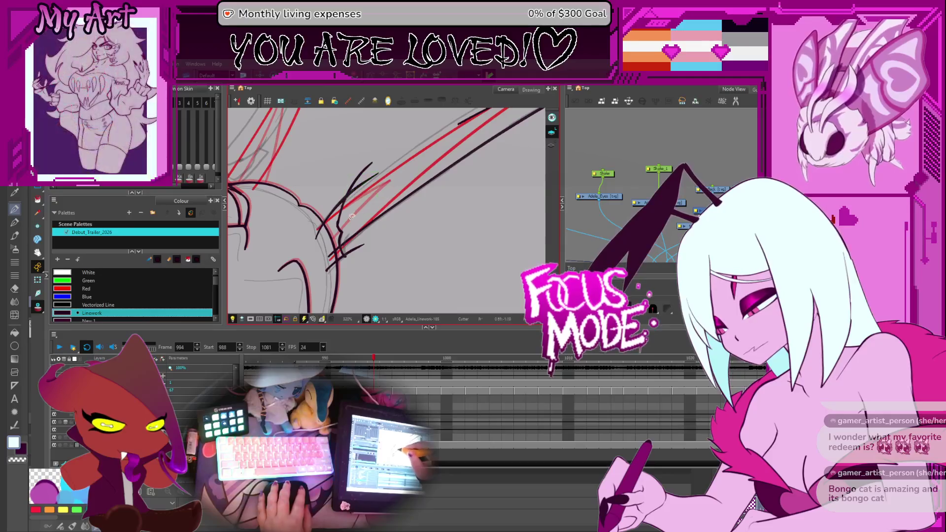
scroll(343, 222, "up", 1)
Delete the dark curved antenna stroke and redraw it as a thin black line
left_click(310, 227)
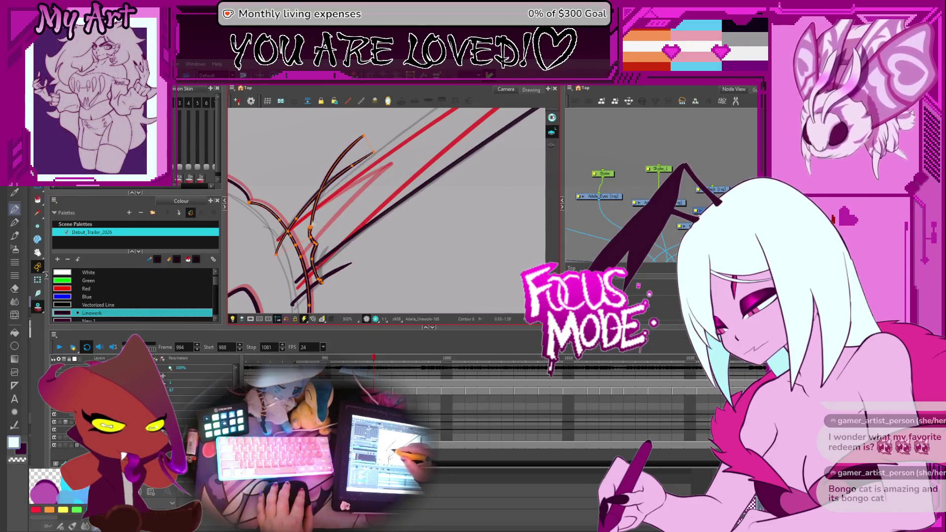
left_click(322, 229)
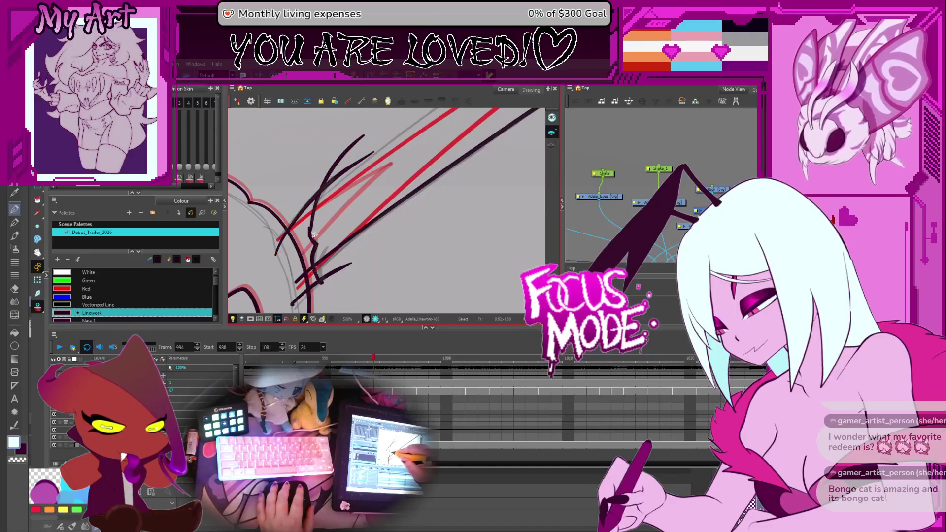
key("Delete")
left_click_drag(321, 282, 314, 216)
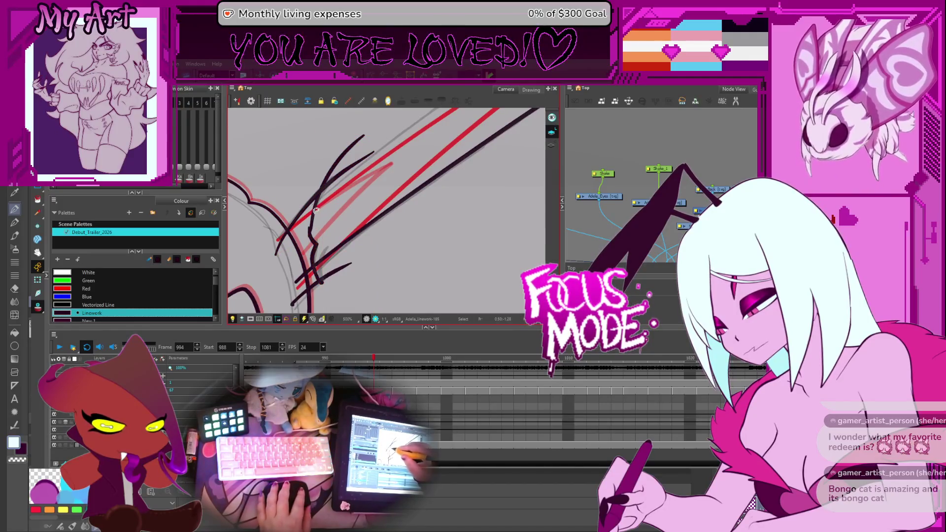
key("Delete")
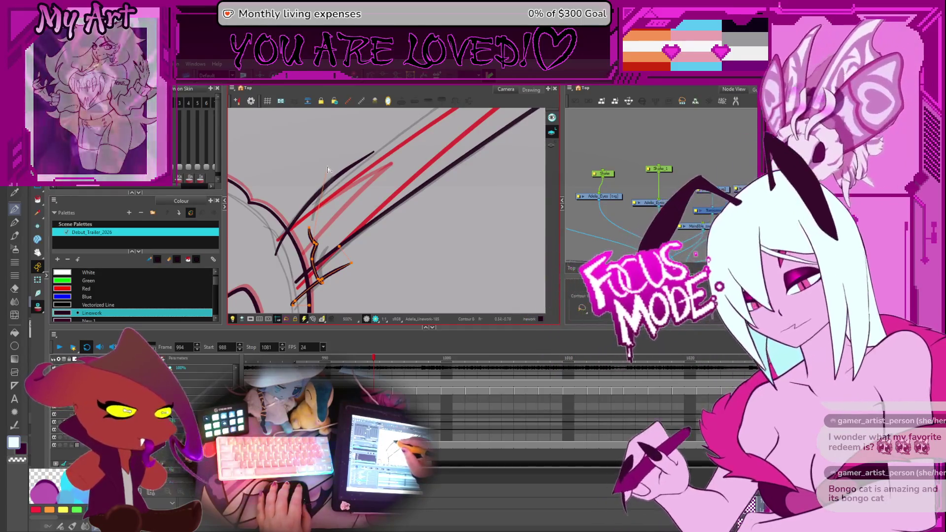
left_click_drag(327, 167, 313, 243)
Reshape the thin stroke's curve and pull its lower end into place
left_click(305, 209)
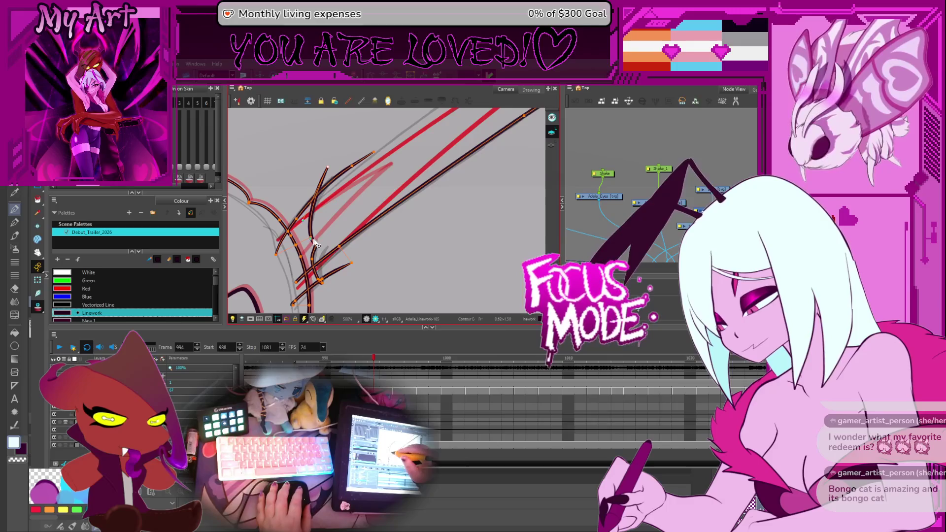
key("Escape")
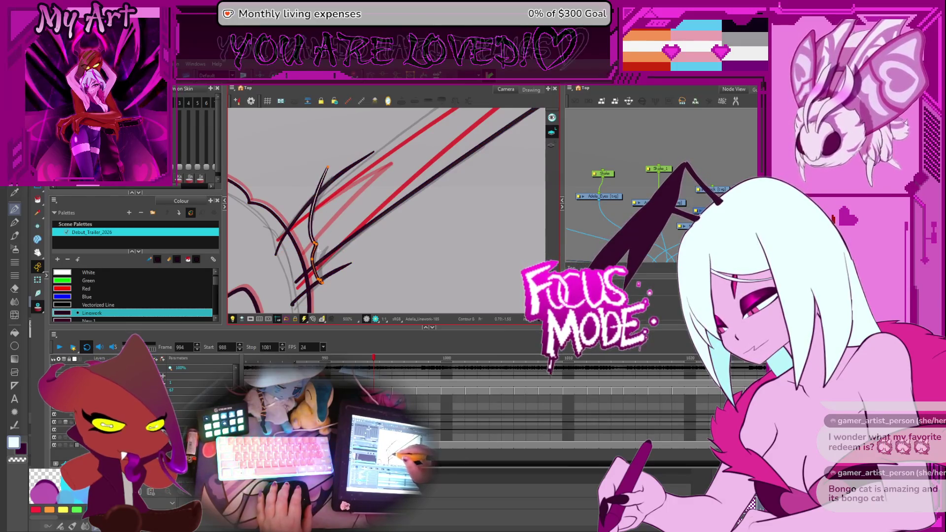
left_click(315, 248)
left_click(317, 248, "shift")
left_click(319, 247, "shift")
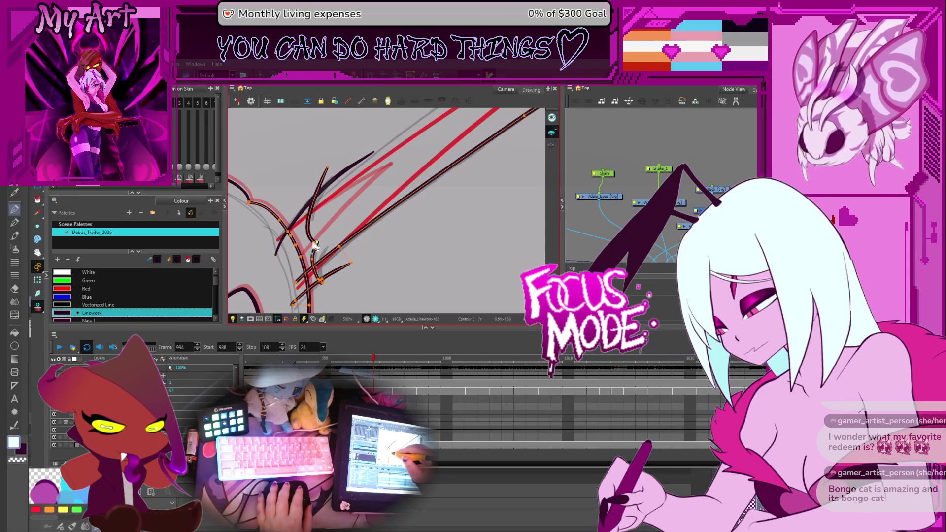
left_click(316, 249, "shift")
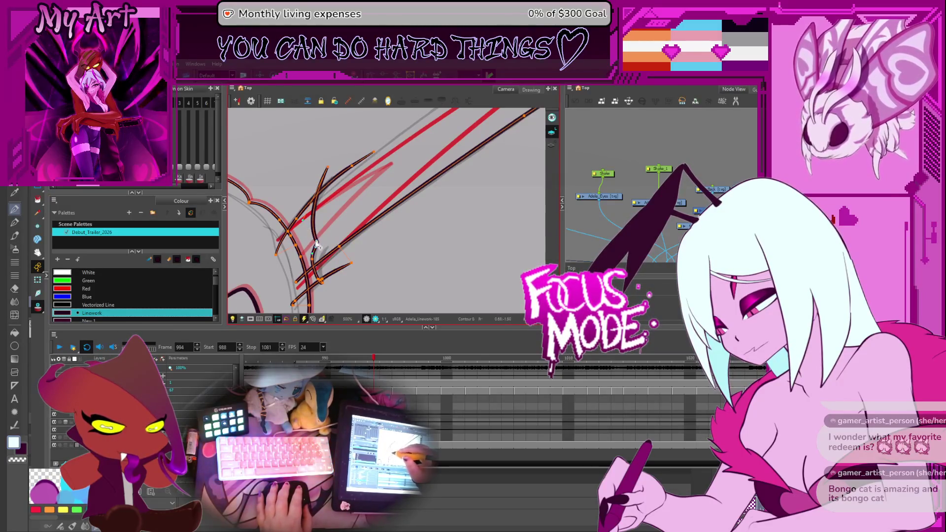
left_click(331, 172)
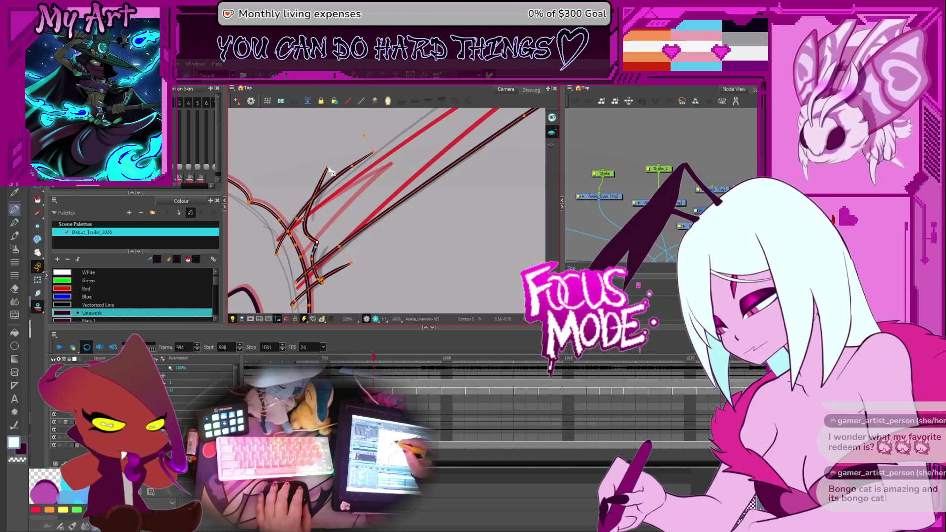
scroll(352, 188, "down", 3)
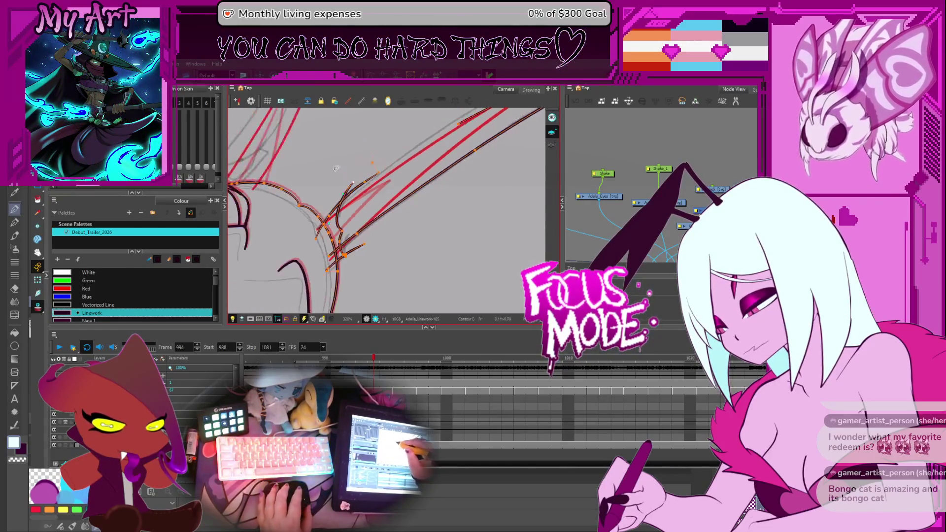
scroll(322, 252, "up", 1)
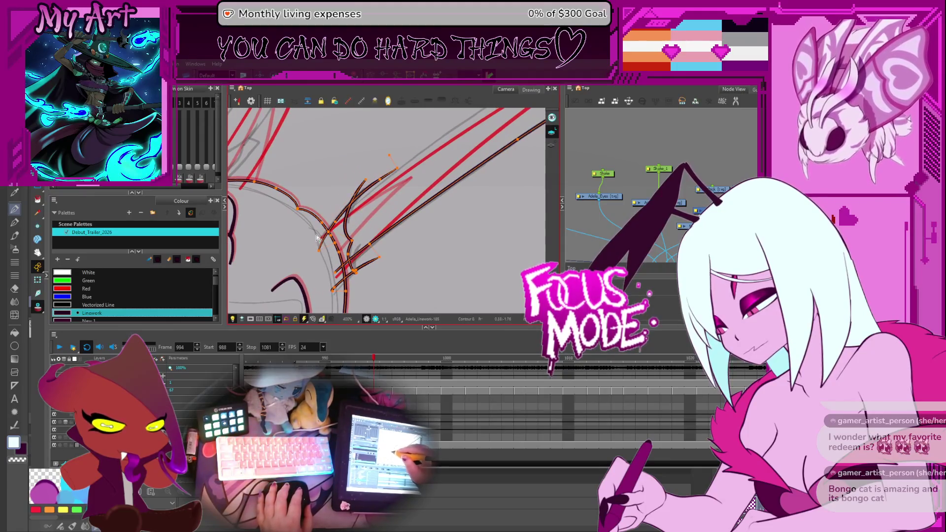
left_click_drag(310, 239, 314, 241)
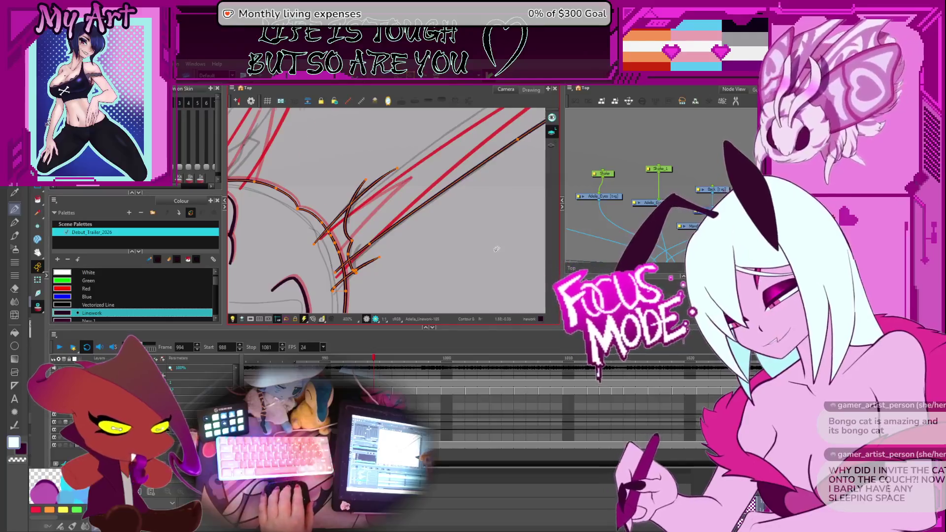
Zoom and rotate onto the antenna base, then cut off and delete the stray stroke piece
key("2")
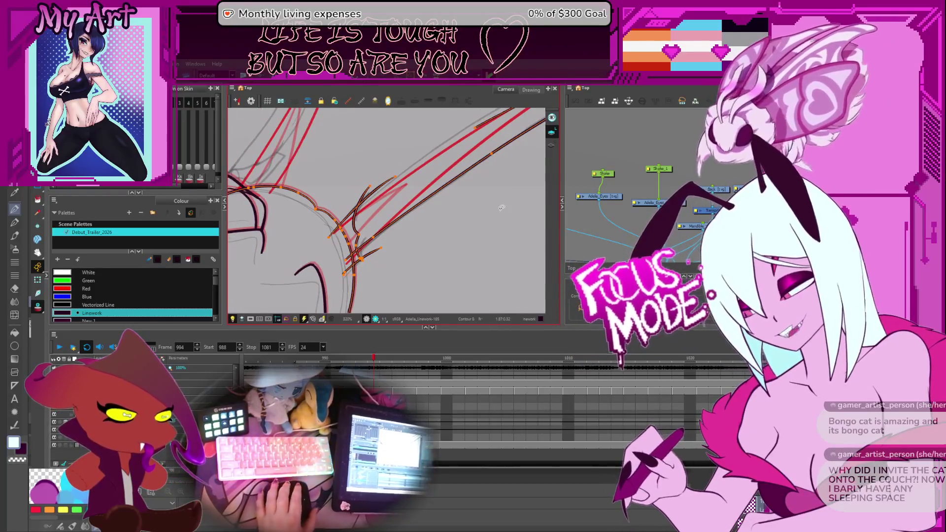
key("ctrl+alt")
left_click_drag(499, 218, 465, 222)
scroll(449, 224, "up", 2)
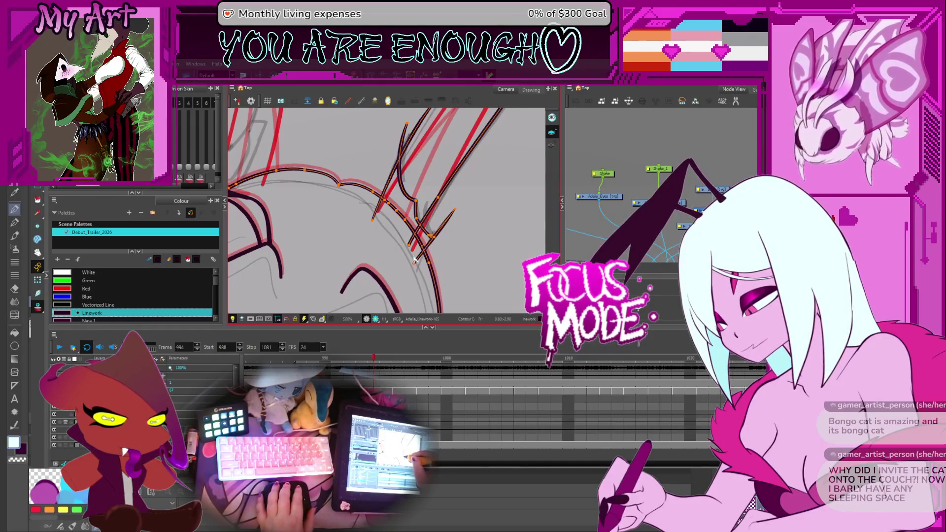
key("alt+t")
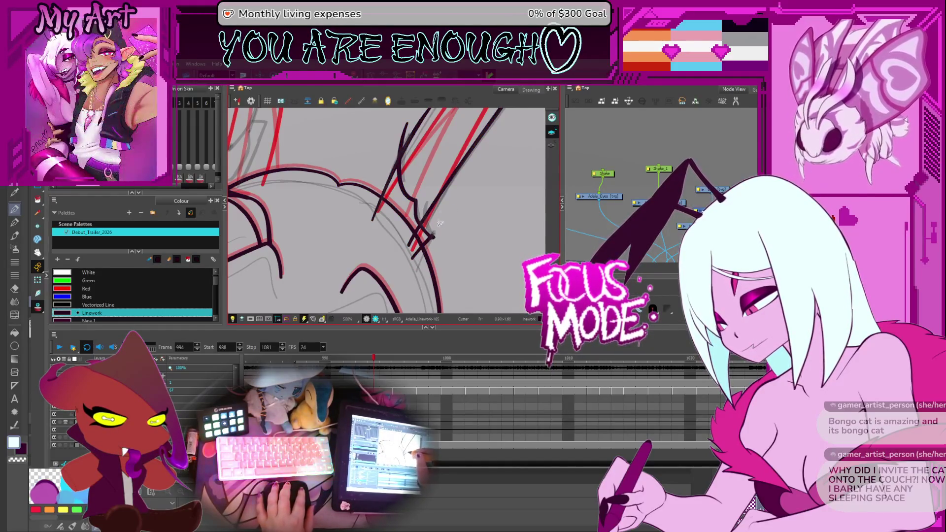
scroll(384, 236, "up", 5)
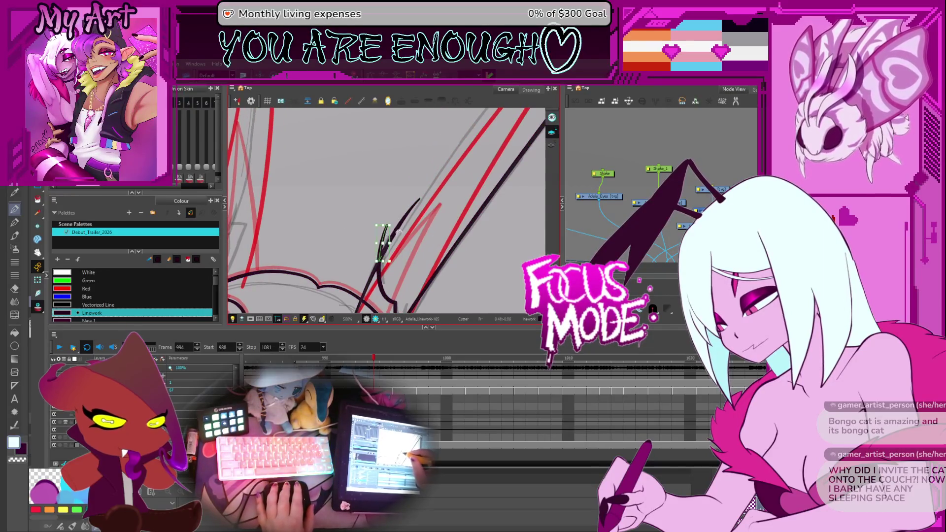
key("Delete")
scroll(398, 231, "down", 5)
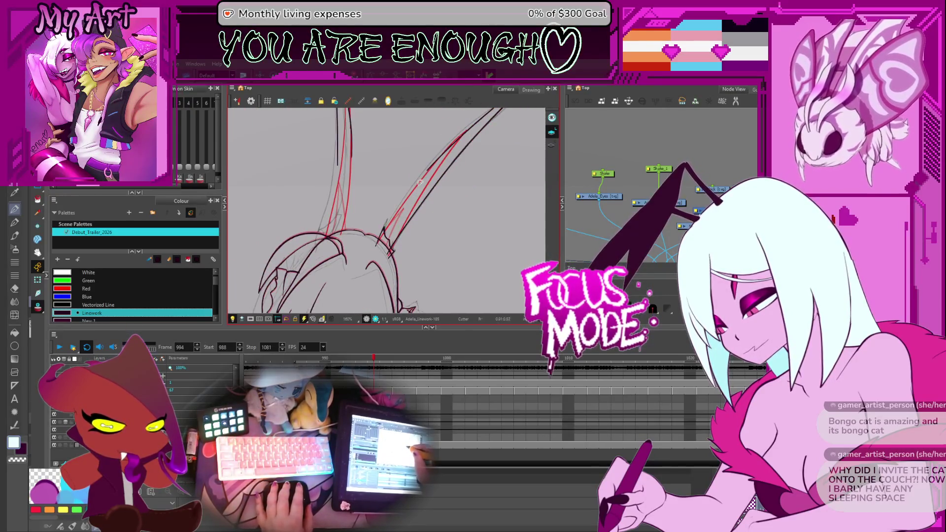
Turn on looping, play the trailer, and stop on the antennae drawing
scroll(419, 185, "down", 5)
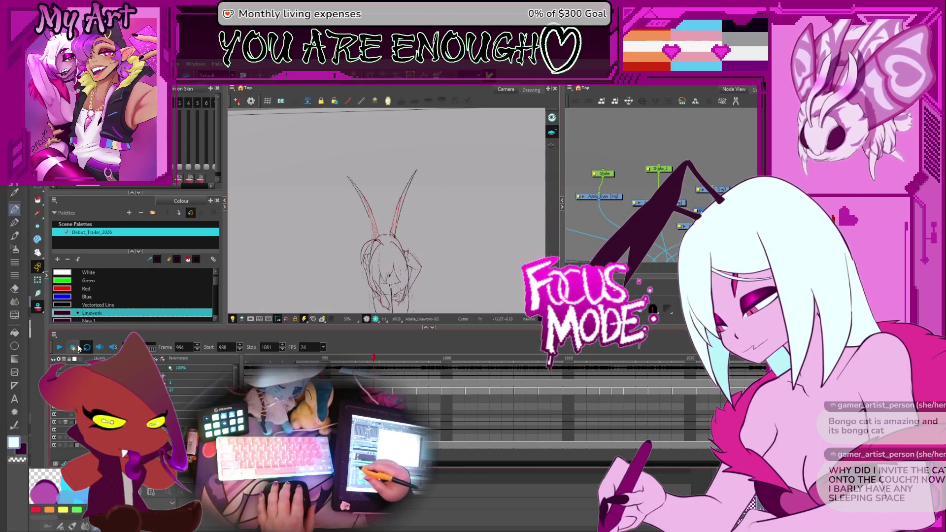
left_click(84, 349)
left_click(58, 350)
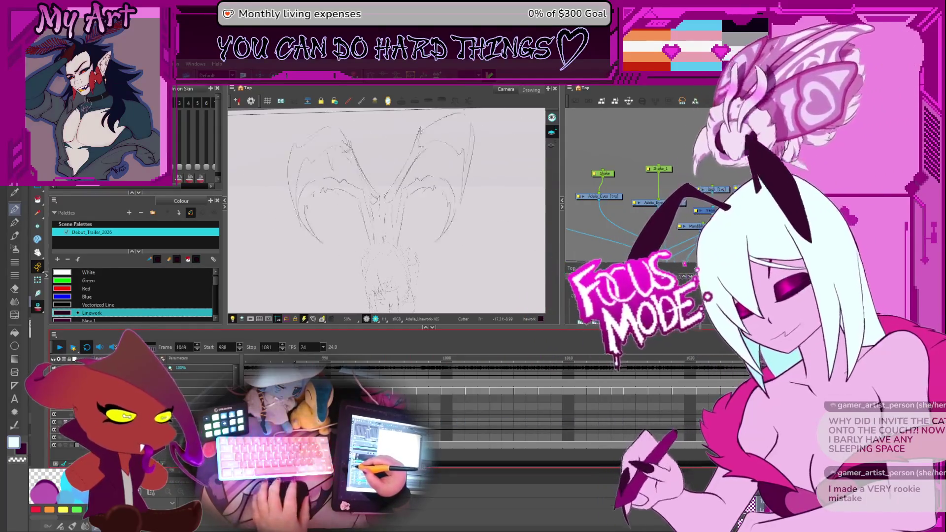
left_click(61, 347)
left_click(60, 347)
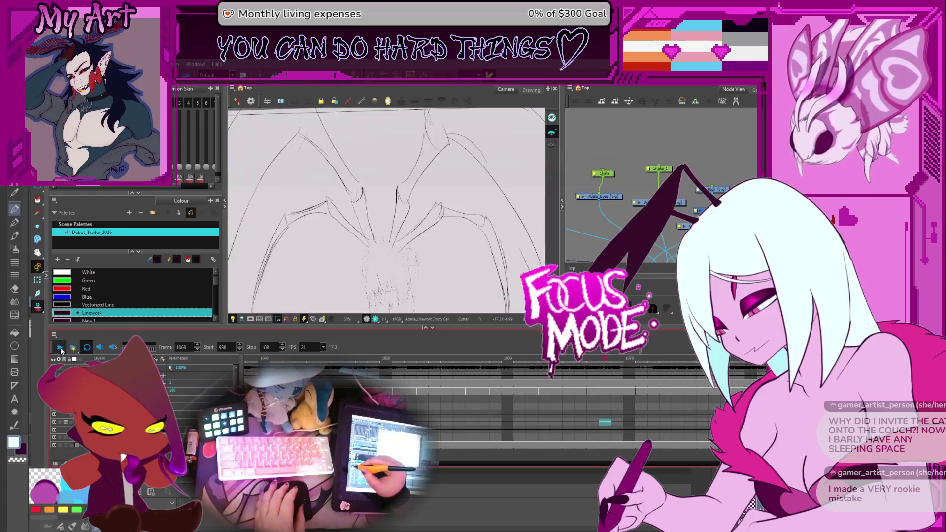
key("Return")
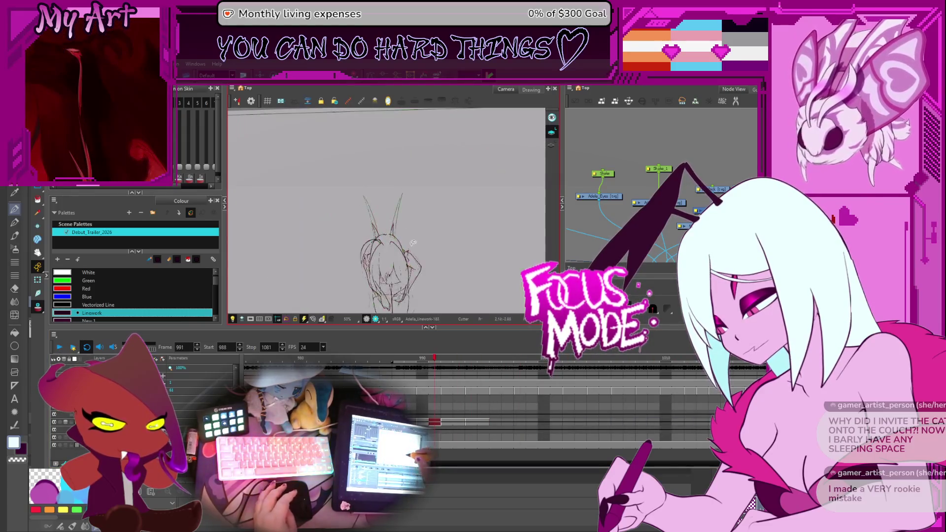
On frame 994, select the right antenna stroke and extend its tip further up
scroll(415, 218, "up", 2)
key("period")
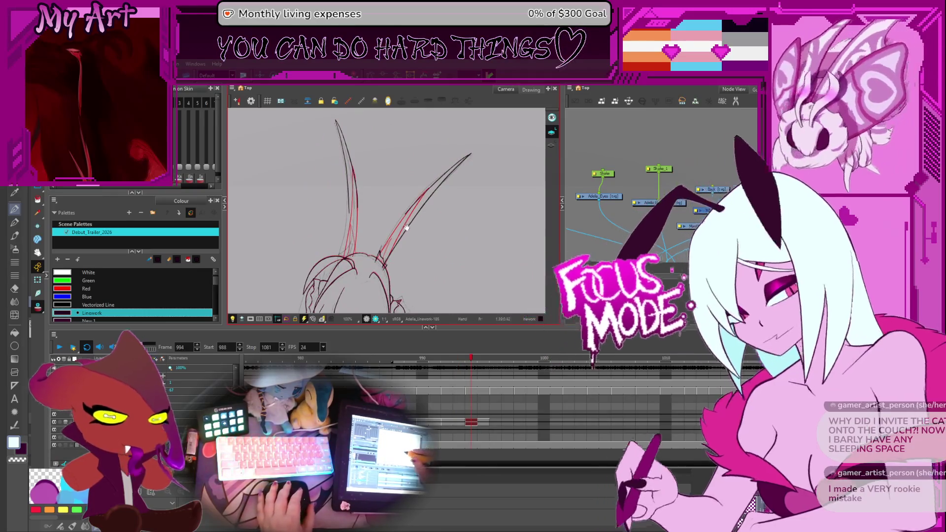
scroll(409, 225, "up", 3)
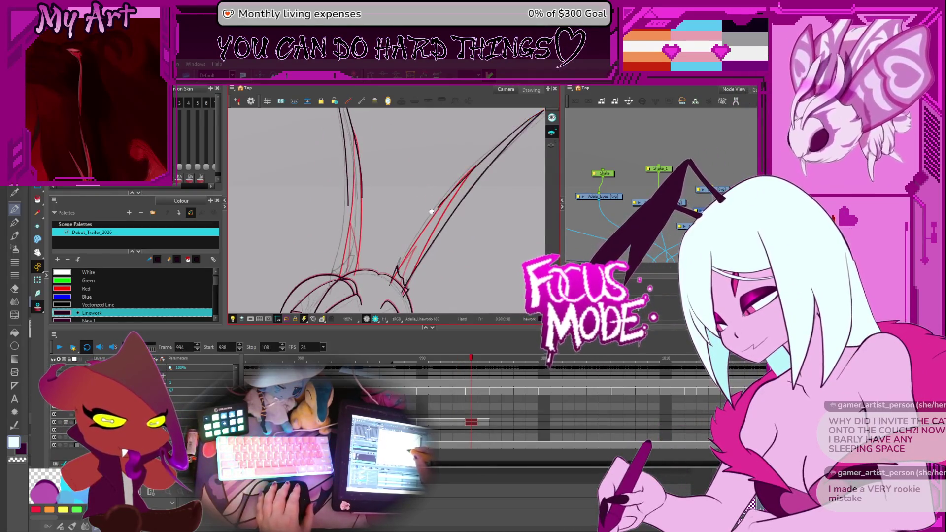
scroll(394, 277, "down", 1)
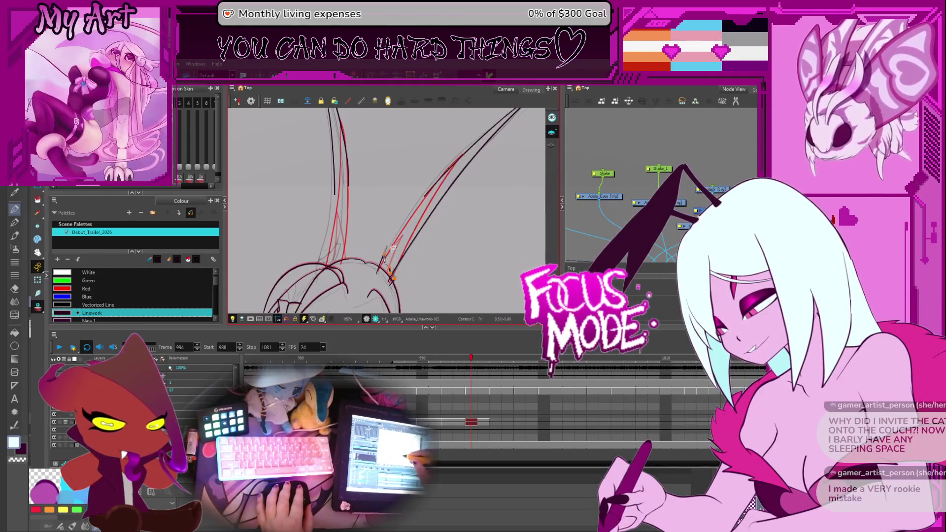
scroll(395, 219, "up", 3)
left_click_drag(394, 219, 408, 177)
left_click(394, 230)
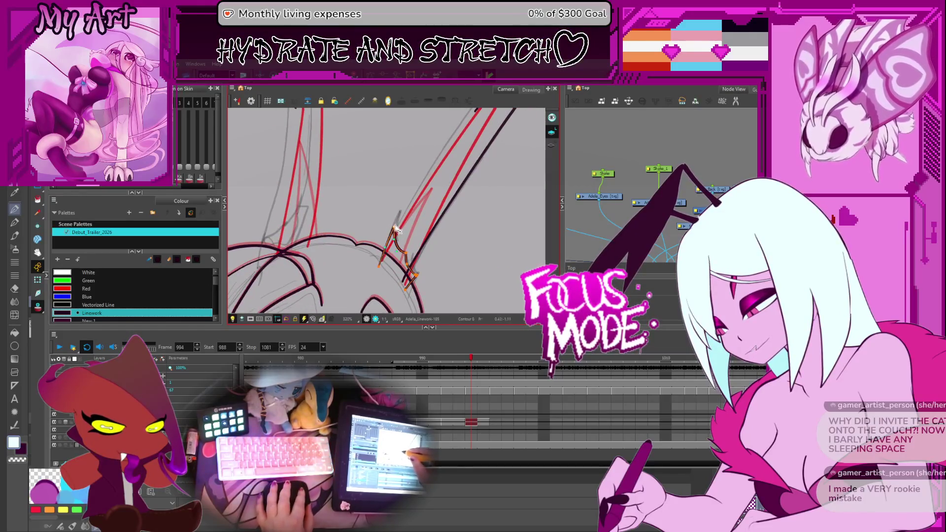
left_click_drag(398, 220, 408, 239)
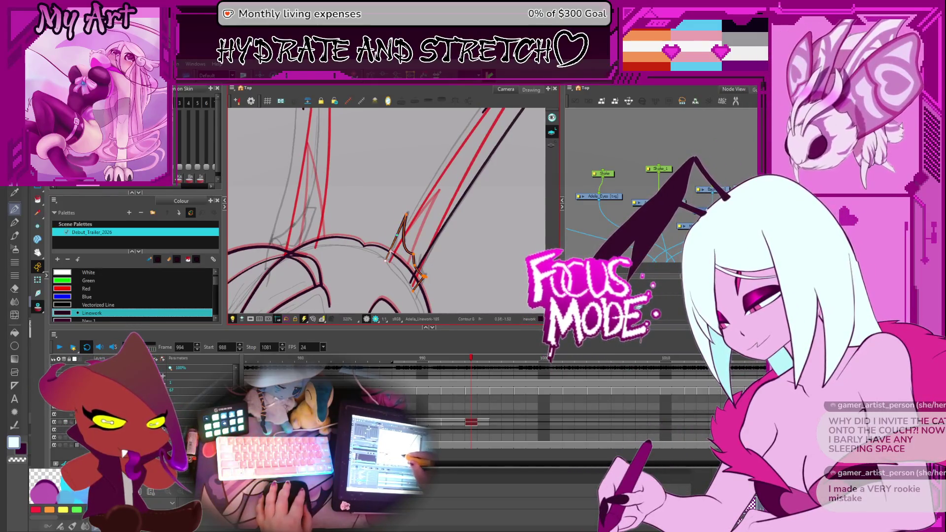
Drag the black antenna stroke's points onto the red guide along its upper length
key("alt+shift+q")
scroll(388, 256, "up", 3)
scroll(394, 259, "down", 1)
left_click_drag(394, 259, 396, 182)
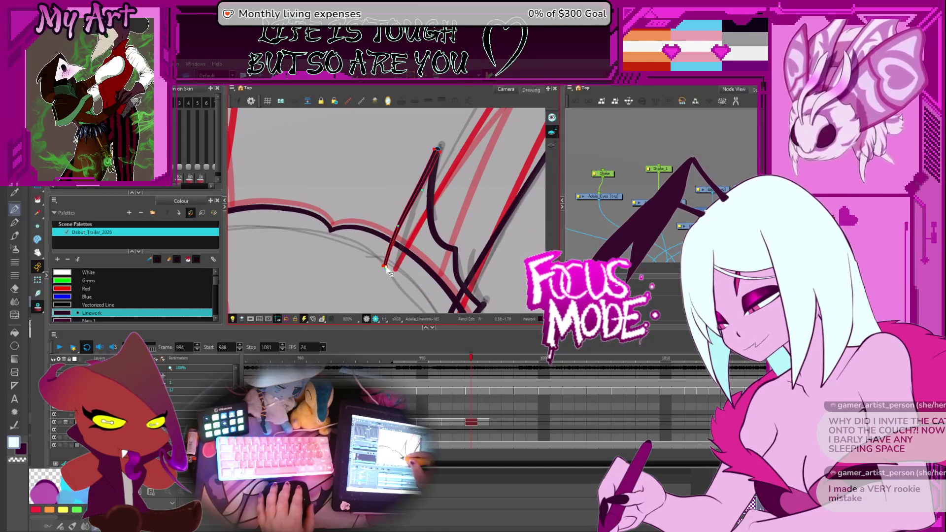
scroll(389, 271, "down", 5)
key("alt+q")
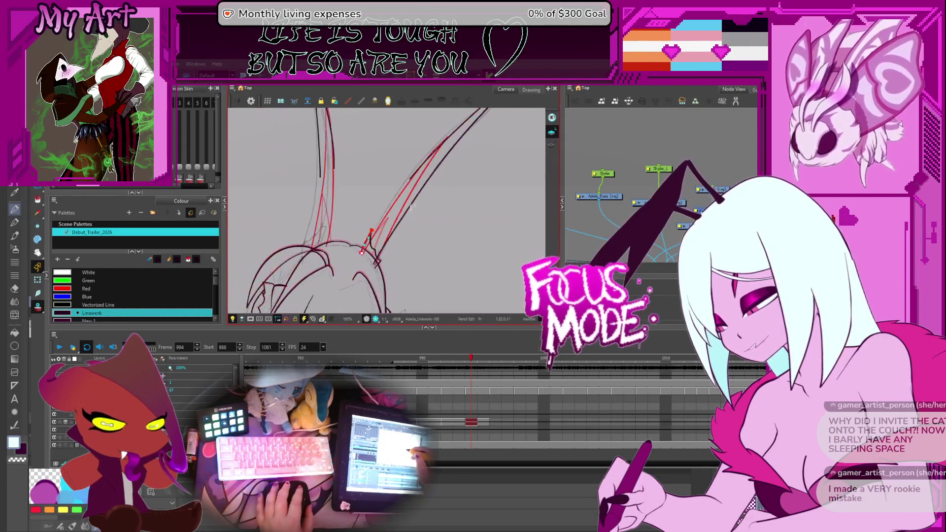
left_click(373, 240)
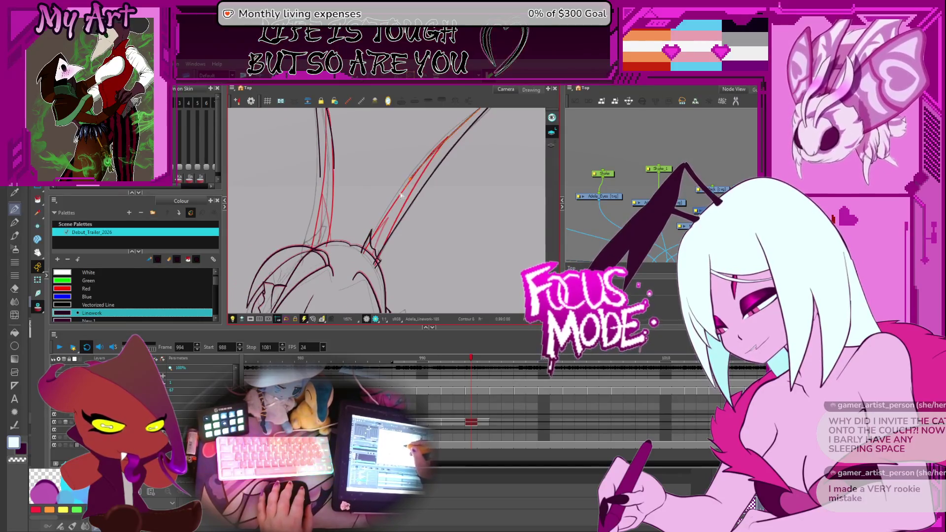
left_click_drag(399, 192, 416, 177)
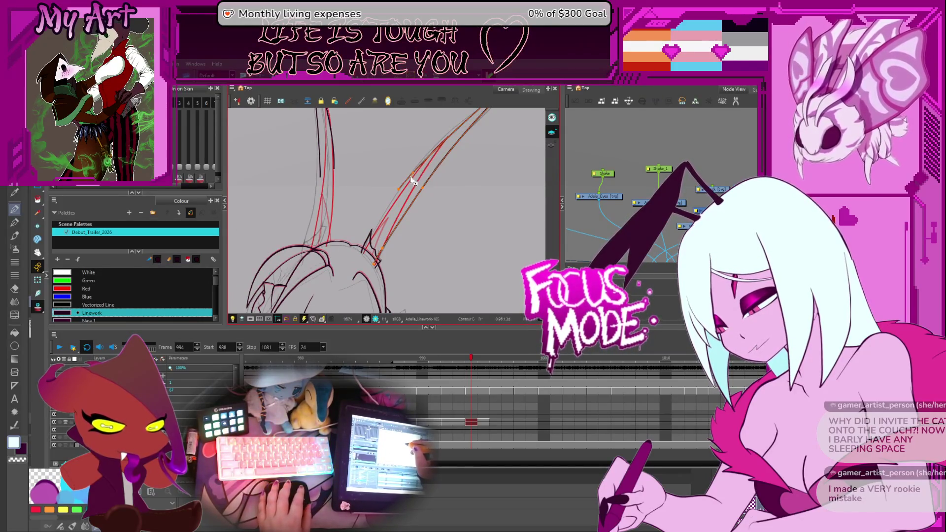
left_click_drag(416, 176, 397, 210)
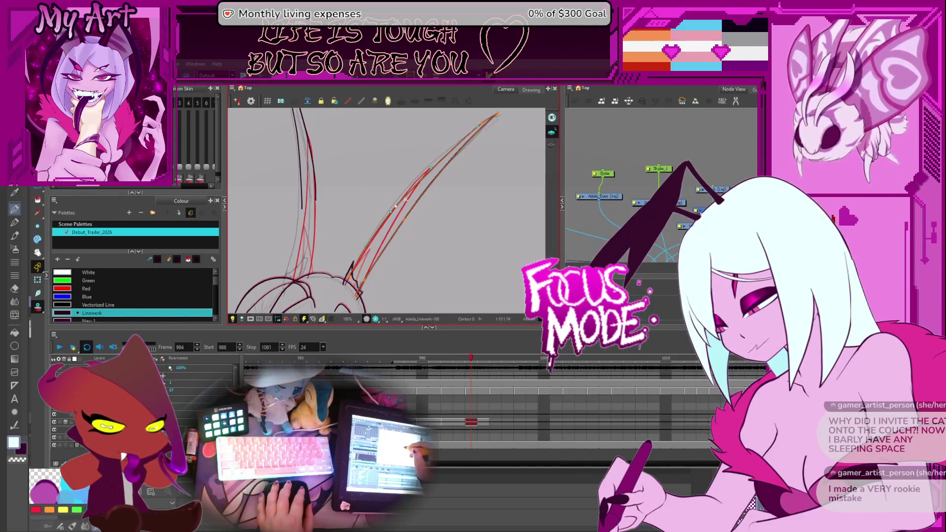
left_click_drag(420, 175, 395, 215)
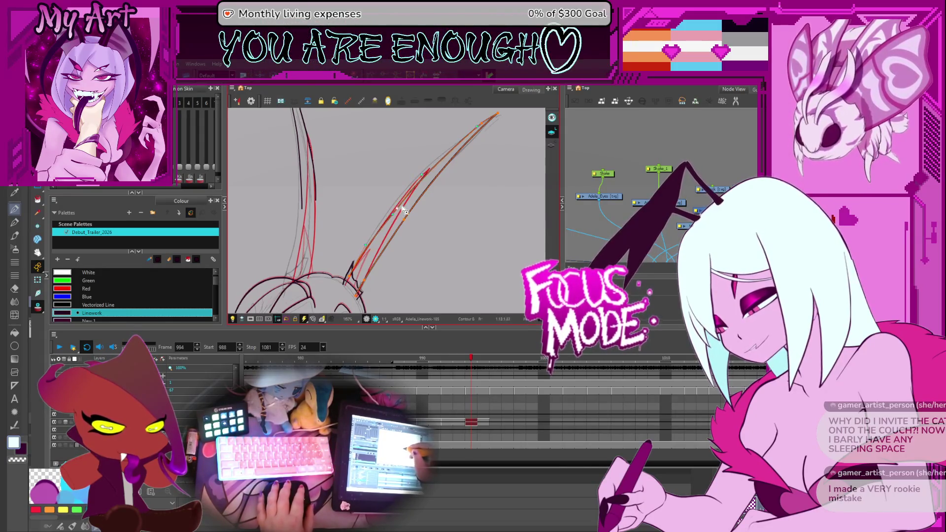
scroll(401, 211, "down", 5)
scroll(394, 208, "up", 4)
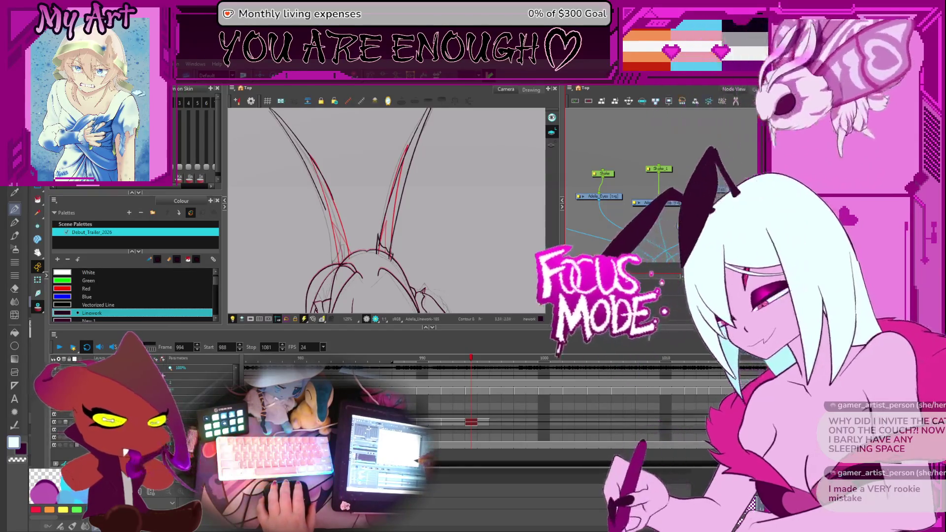
scroll(432, 192, "down", 2)
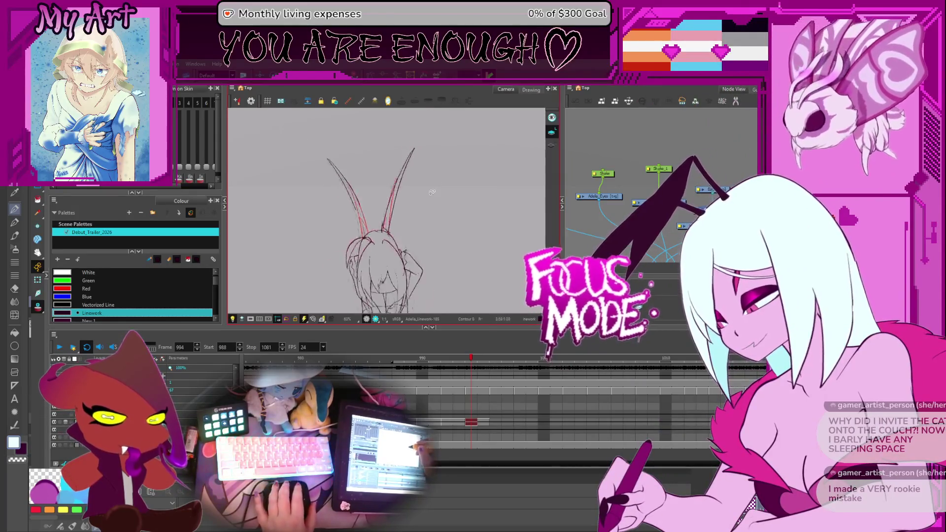
scroll(432, 192, "down", 3)
scroll(413, 207, "up", 4)
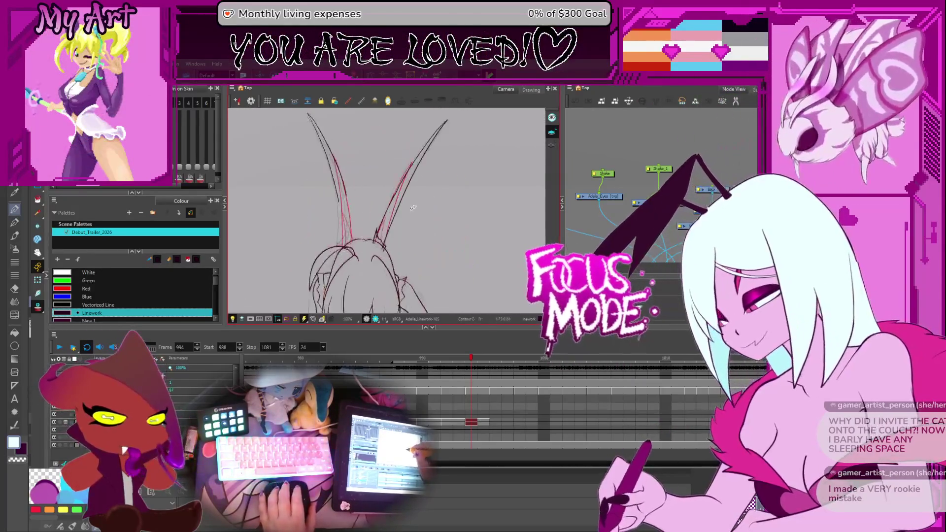
scroll(413, 207, "up", 4)
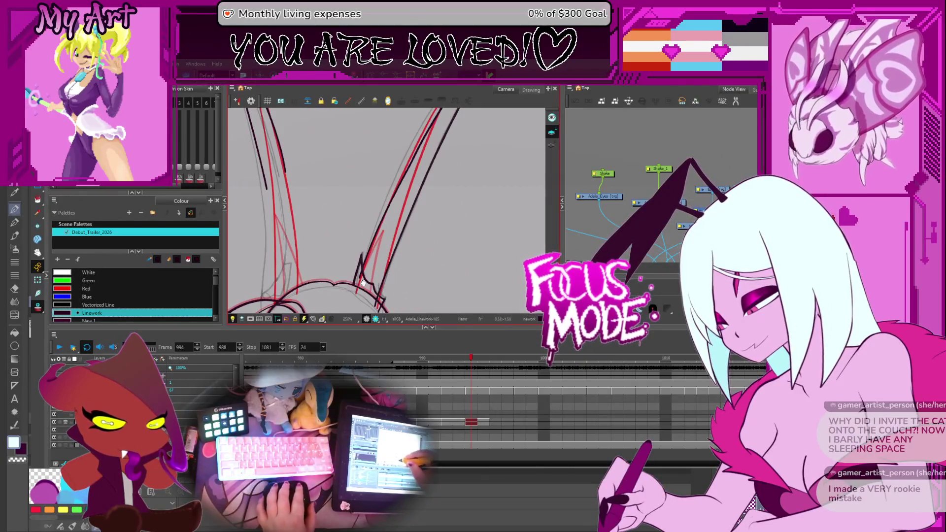
scroll(373, 267, "down", 4)
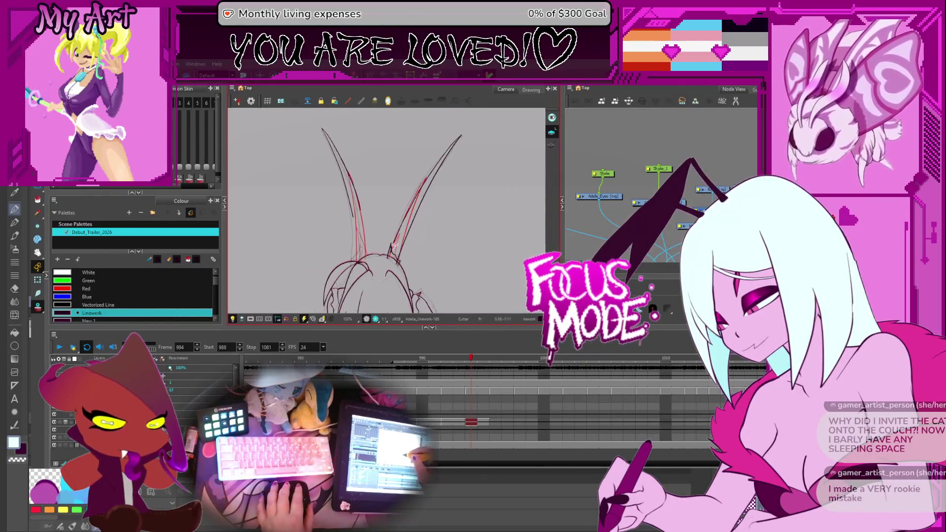
scroll(402, 213, "down", 1)
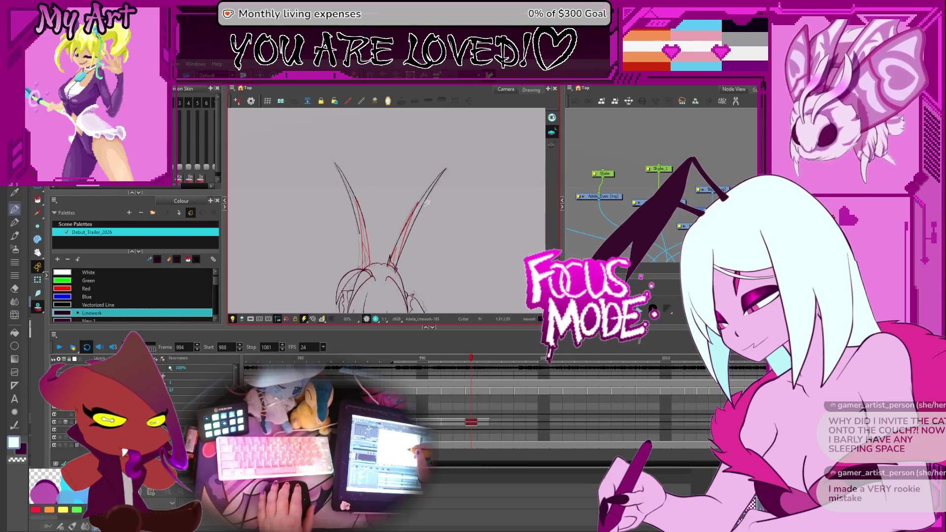
scroll(427, 211, "up", 2)
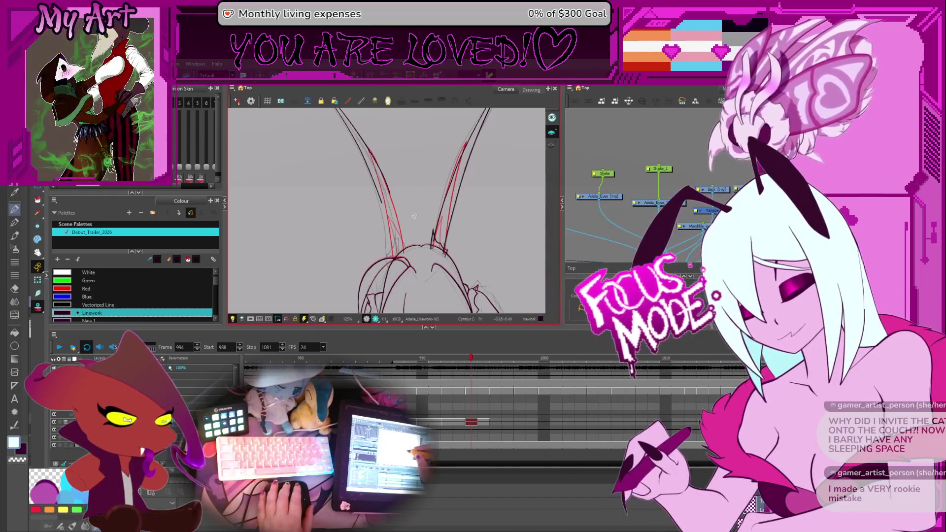
mouse_move(410, 218)
left_mouse_down()
mouse_move(420, 212)
mouse_move(412, 189)
left_mouse_up()
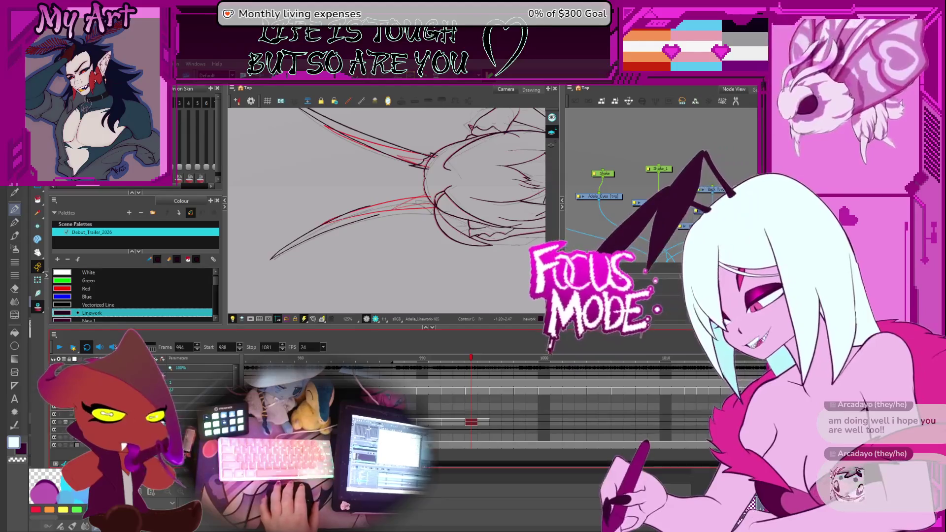
Pan right across the hair strands and select a hair-strand stroke for editing
scroll(355, 249, "up", 3)
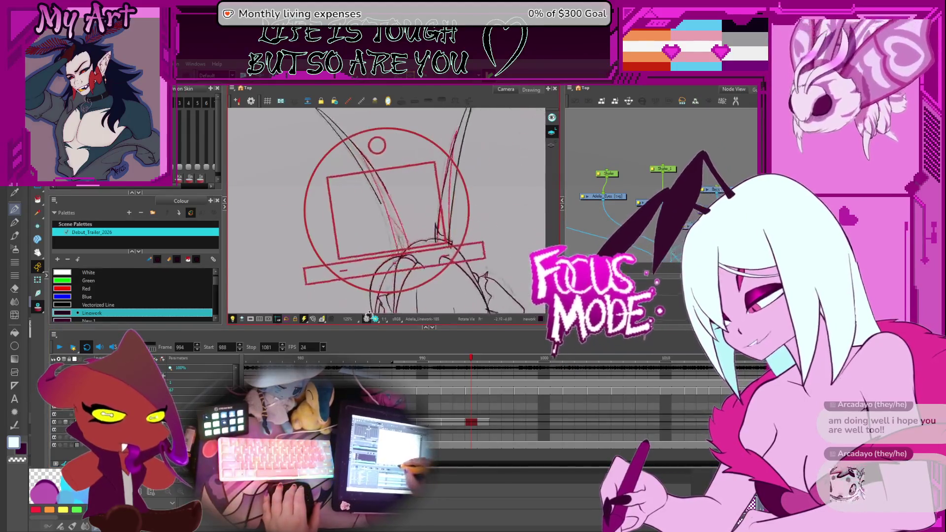
scroll(355, 249, "down", 3)
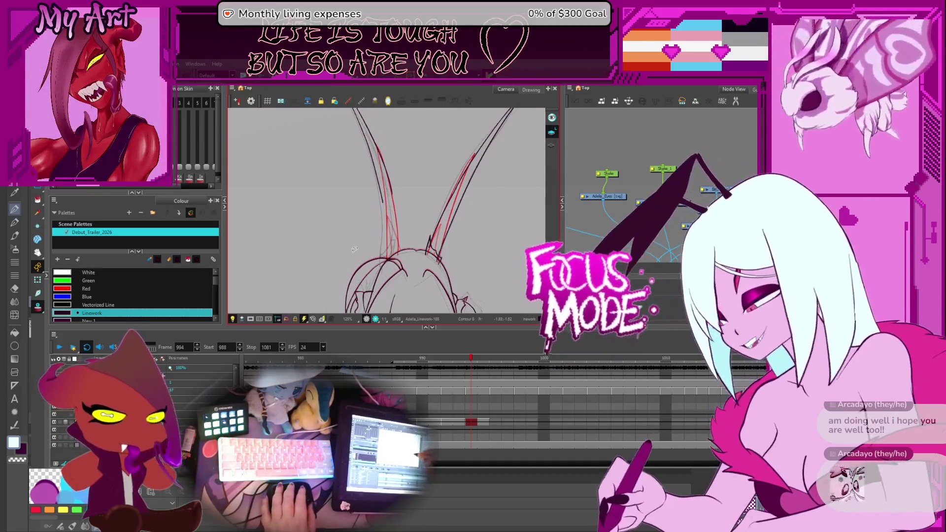
scroll(354, 249, "up", 2)
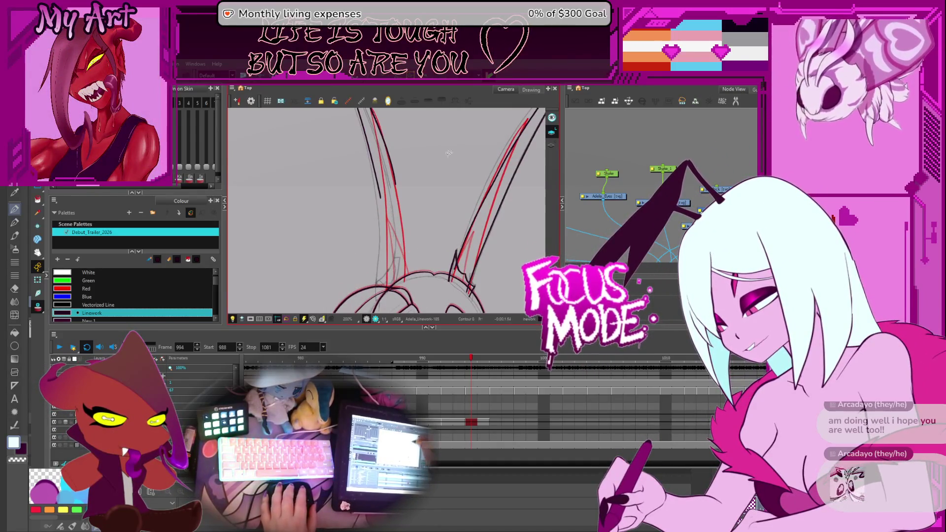
left_click_drag(392, 172, 436, 172)
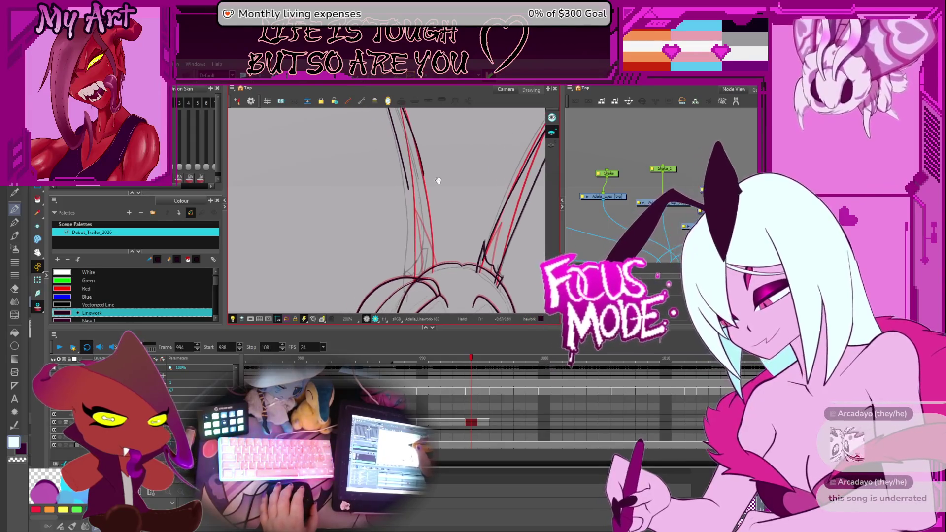
left_click(423, 170)
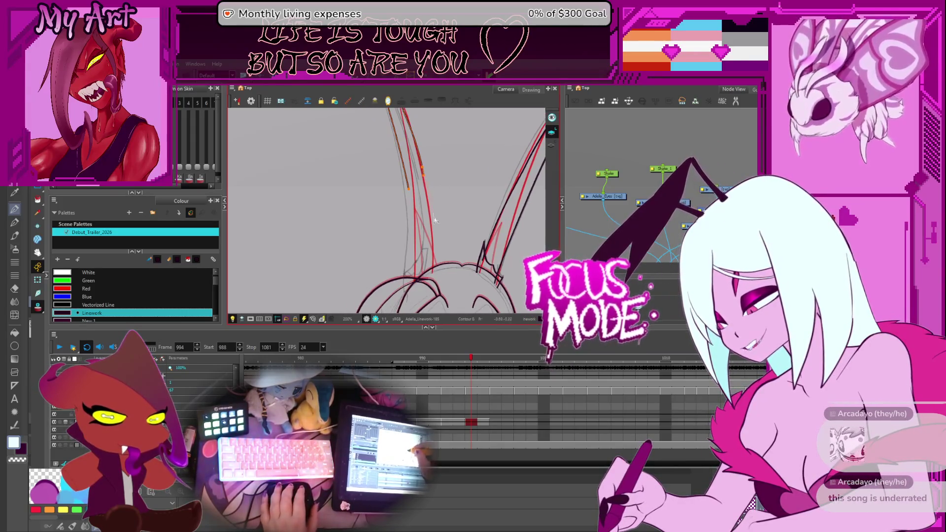
scroll(432, 251, "up", 3)
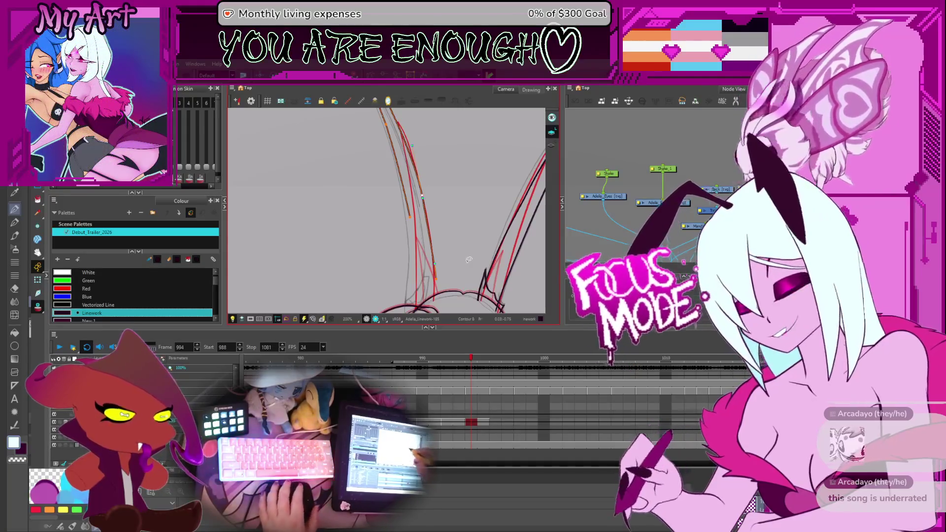
left_click_drag(389, 207, 377, 270)
Show control points on the red and thin antenna strokes, ending on the left antenna stroke
left_click(433, 277)
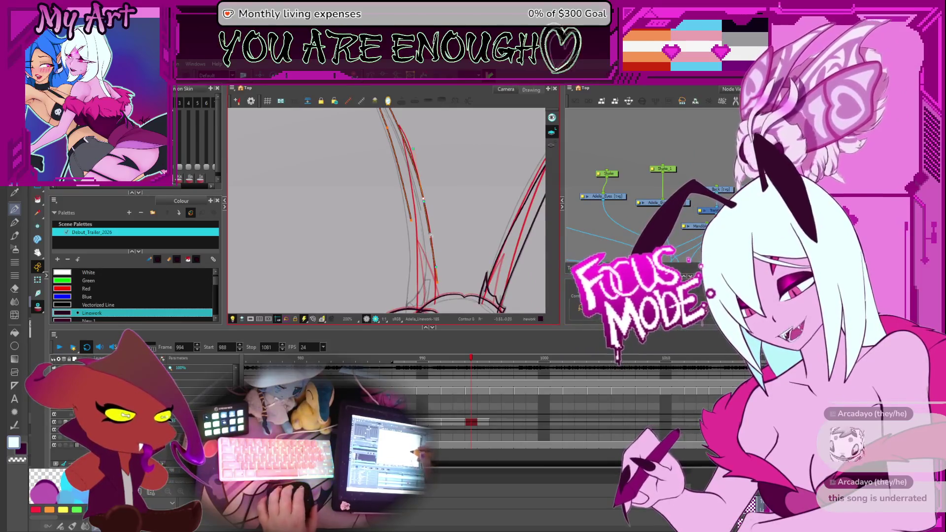
scroll(429, 222, "down", 2)
left_click(413, 190)
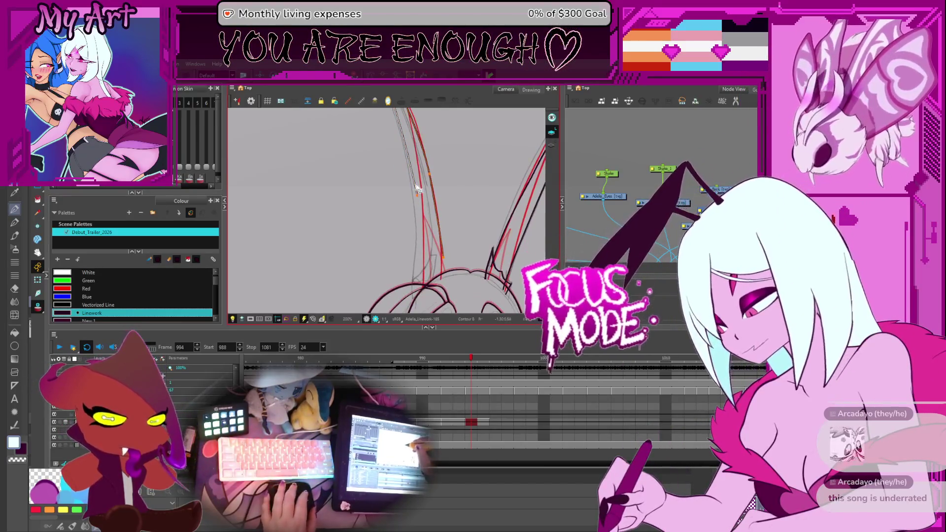
left_click(419, 194)
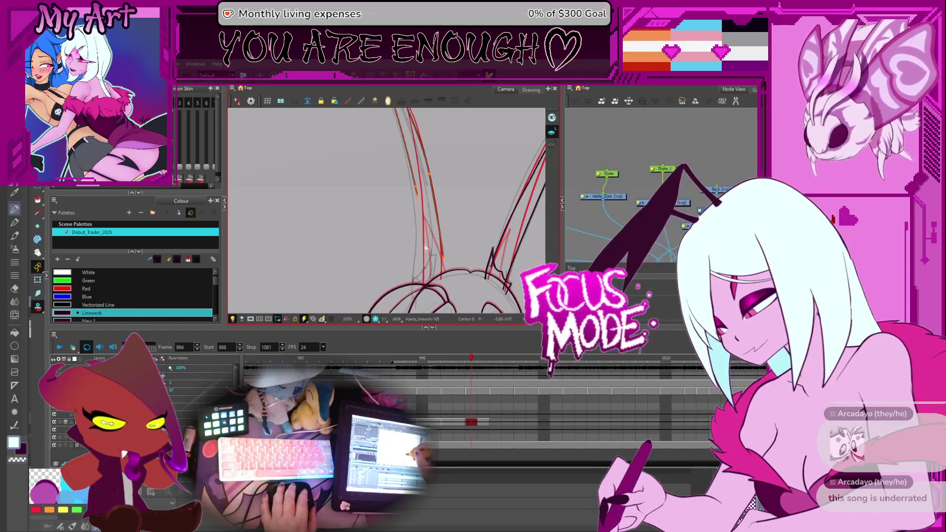
mouse_move(426, 278)
left_mouse_down()
mouse_move(439, 191)
mouse_move(460, 250)
mouse_move(456, 222)
mouse_move(454, 245)
left_mouse_up()
left_click(428, 220)
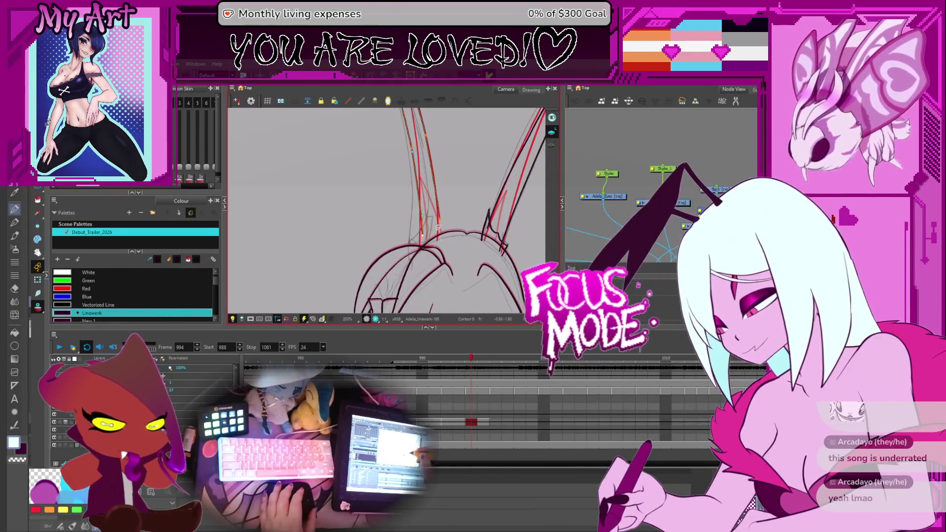
scroll(453, 226, "up", 3)
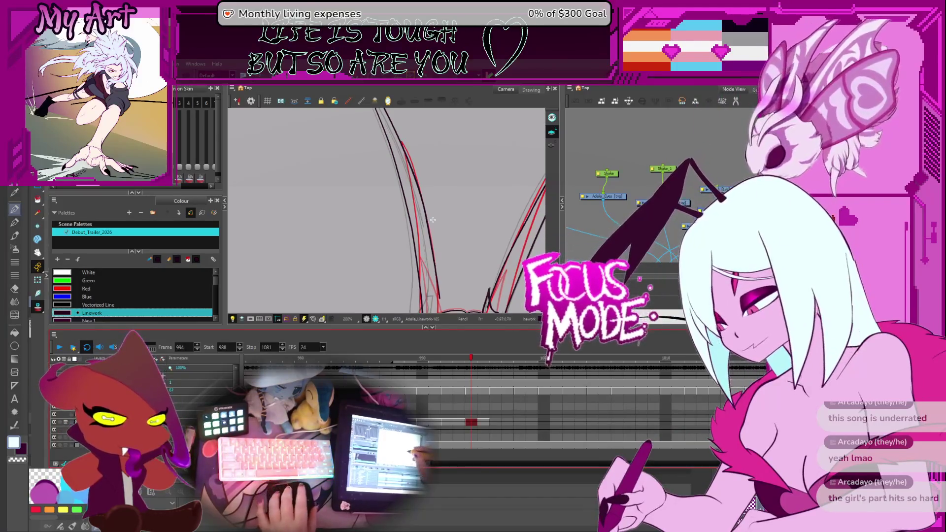
Zoom in on the left antenna base and undo the stray short stroke there
scroll(429, 236, "down", 3)
scroll(430, 236, "up", 2)
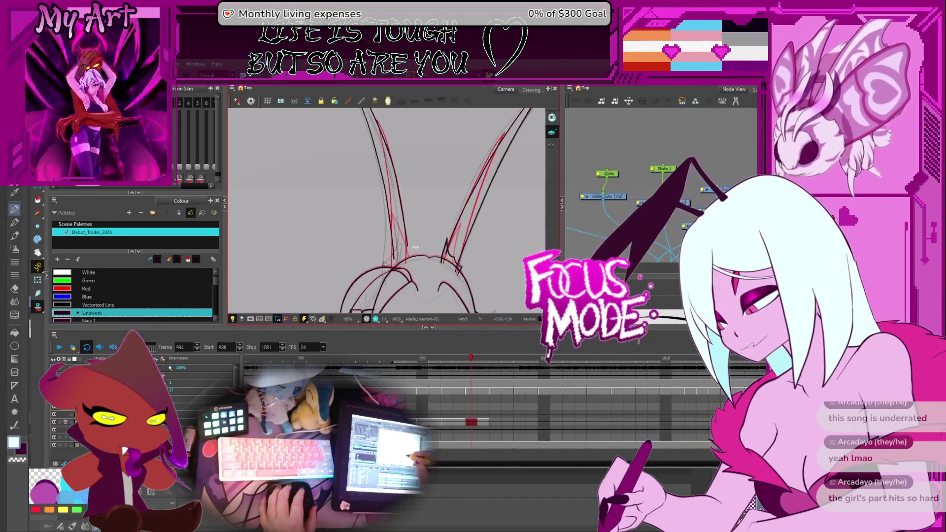
scroll(411, 236, "up", 2)
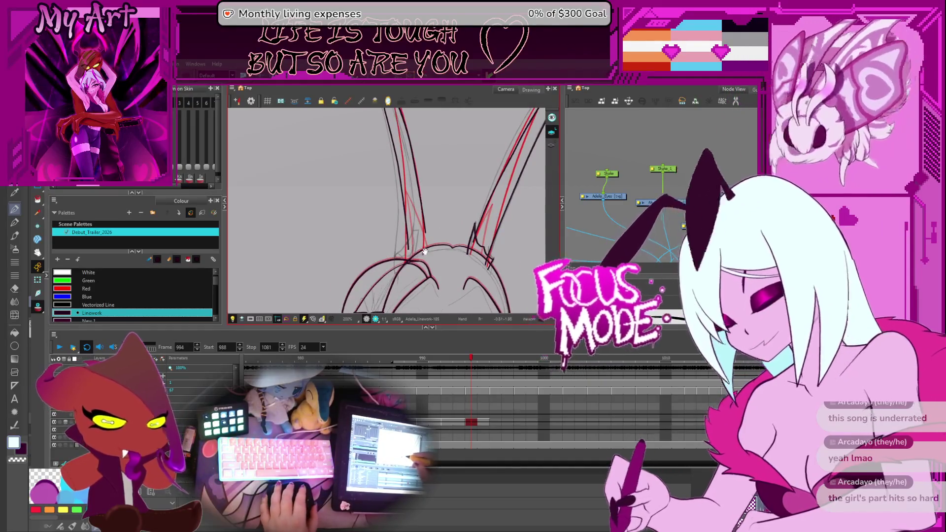
left_click_drag(419, 251, 423, 238)
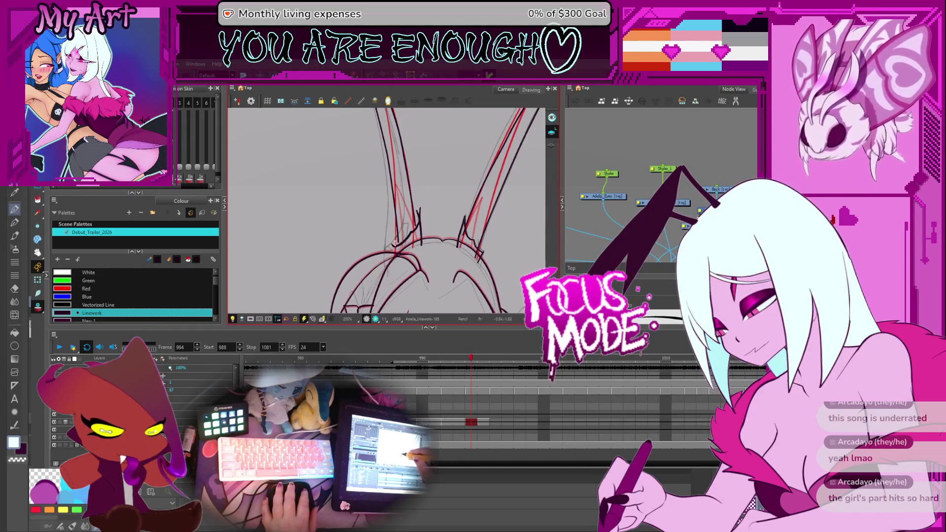
scroll(394, 241, "up", 2)
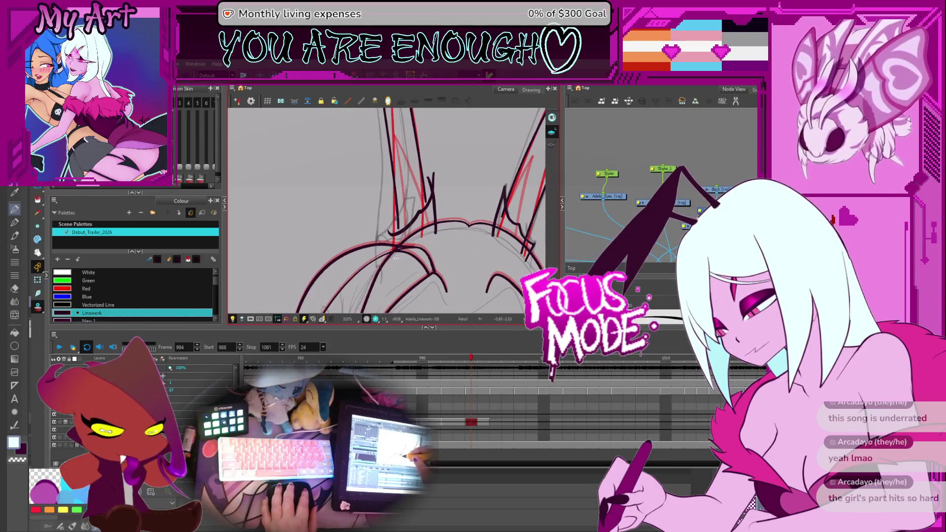
key("ctrl+z")
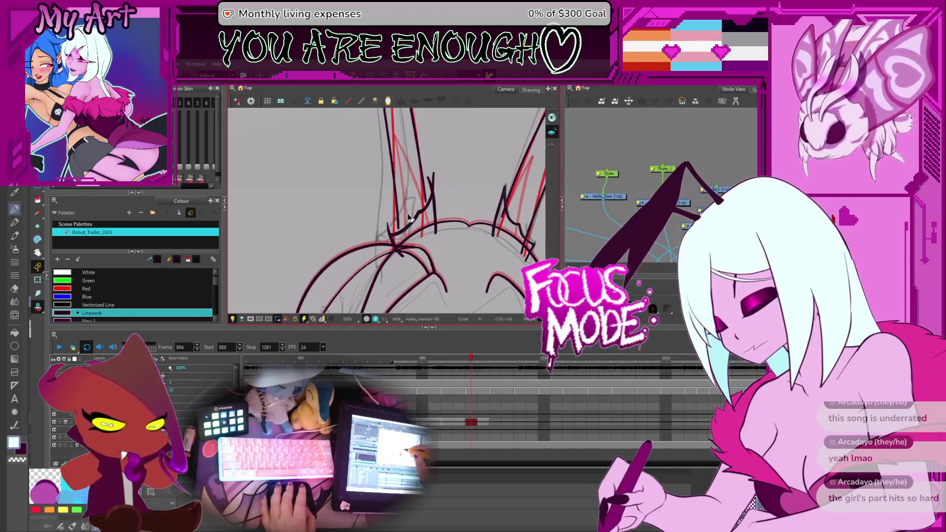
With the Contour Editor, select the strokes at the antenna base, then clear the selection
key("alt+q")
left_click(394, 223)
left_click(397, 229, "shift")
left_click(397, 233, "shift")
left_click(410, 220)
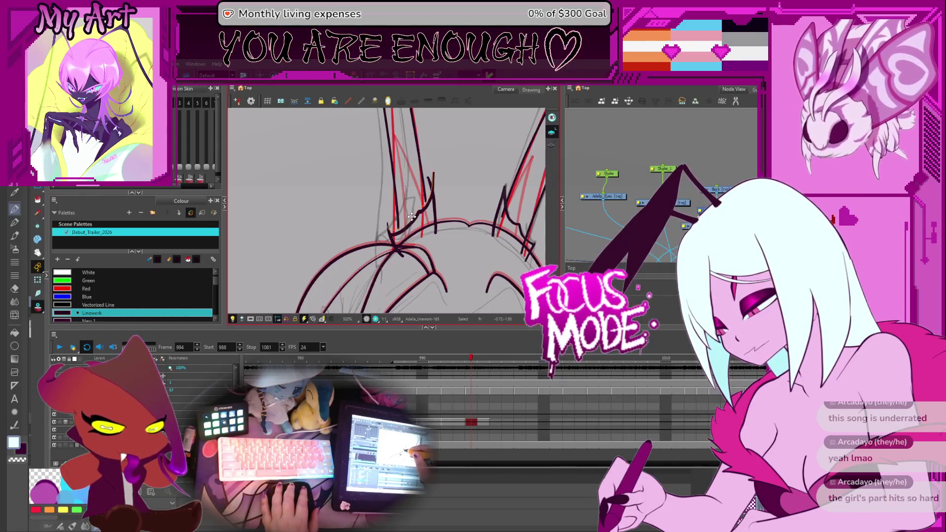
Drag the curve's points so the dark stroke bends along its red guide into the head
mouse_move(431, 224)
left_mouse_down()
mouse_move(449, 207)
mouse_move(459, 214)
left_mouse_up()
left_click(430, 222)
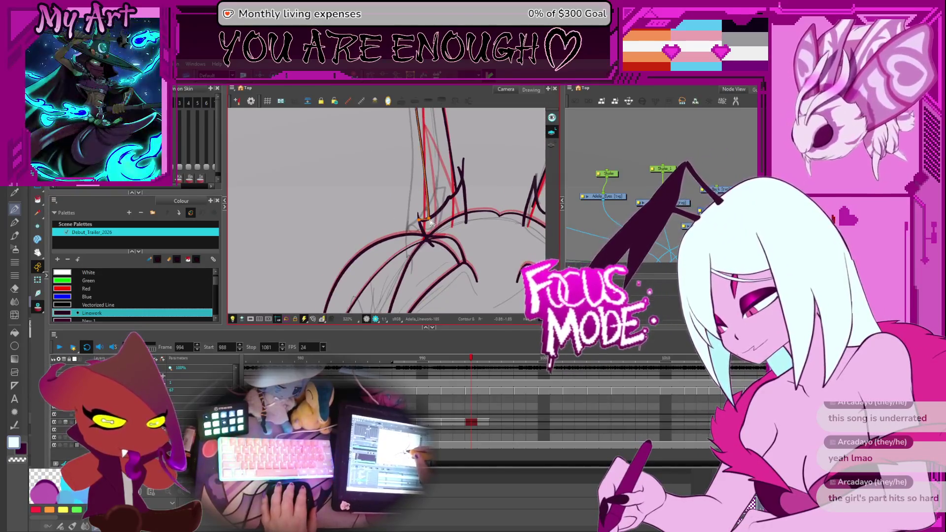
left_click(431, 226)
left_click(457, 194)
left_click_drag(458, 197, 446, 239)
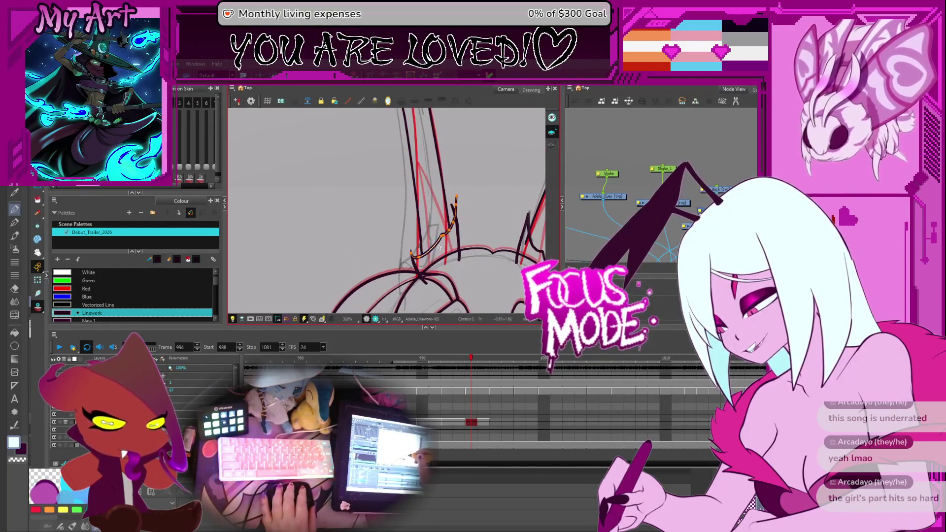
scroll(410, 227, "up", 2)
scroll(410, 227, "up", 3)
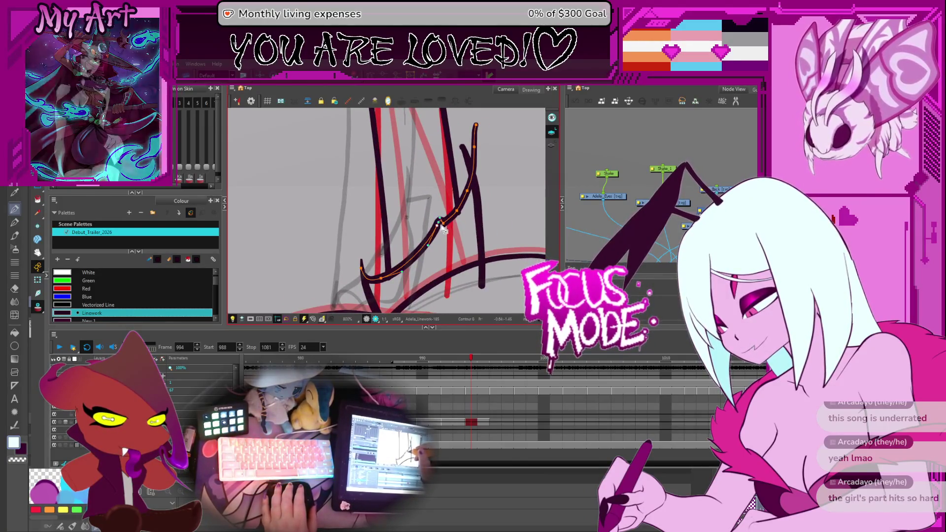
mouse_move(427, 245)
left_mouse_down()
mouse_move(420, 262)
mouse_move(380, 286)
mouse_move(362, 269)
left_mouse_up()
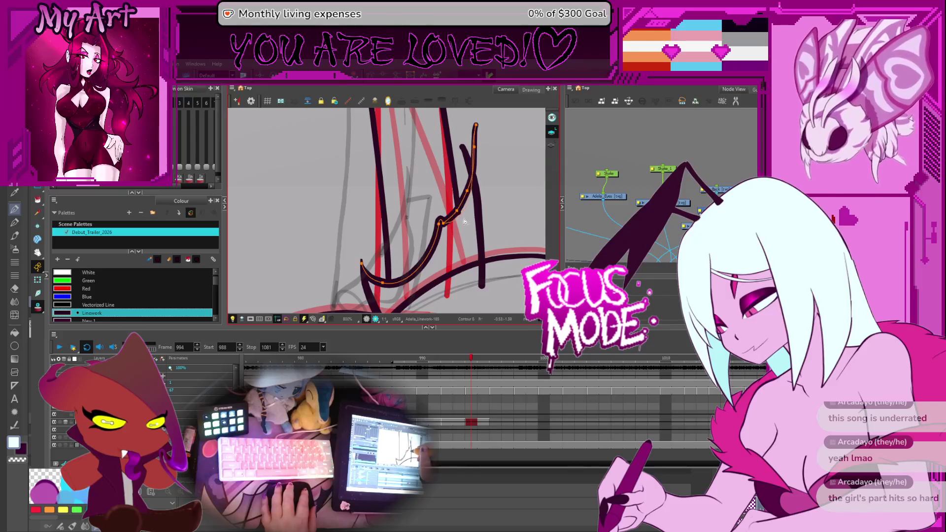
scroll(473, 170, "up", 2)
left_click_drag(473, 169, 466, 165)
key("2")
key("2")
key("2")
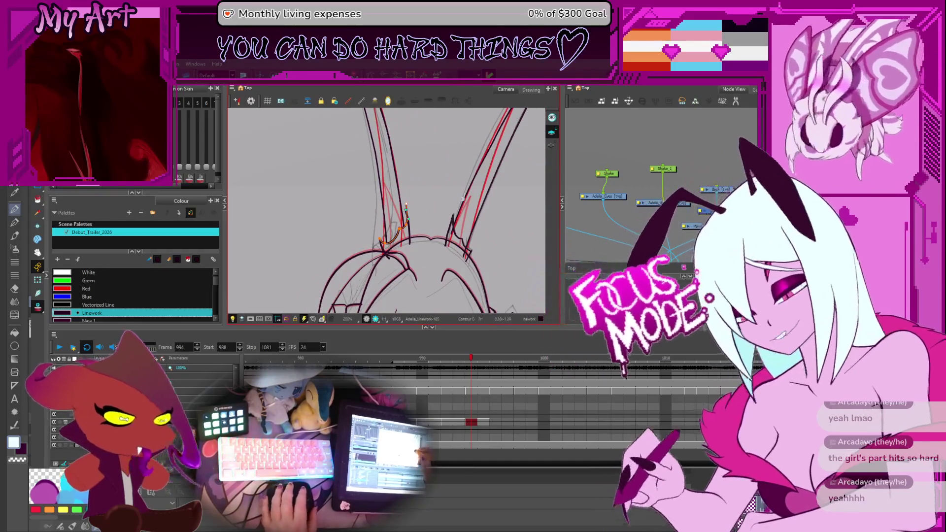
Zoom out to the full character, back in on the head, and rotate the view
key("2")
key("2")
key("2")
key("1")
key("1")
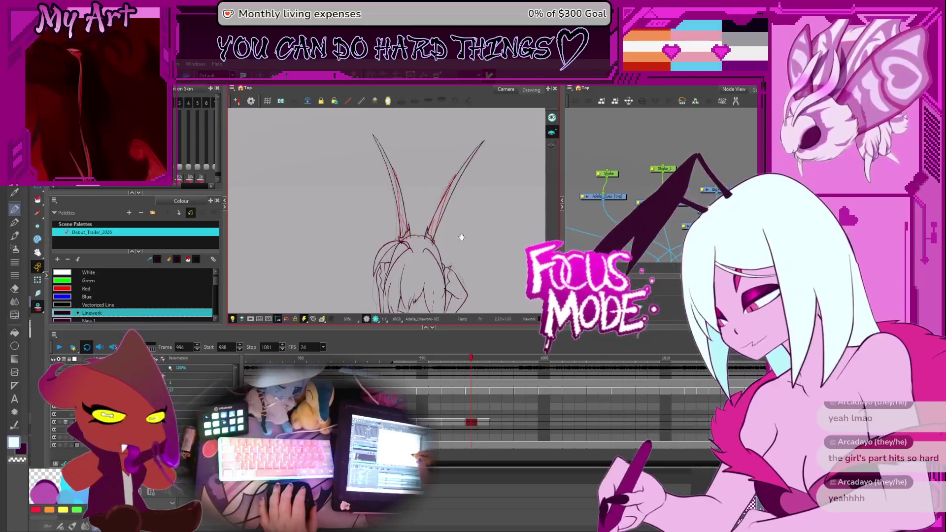
scroll(446, 247, "down", 2)
mouse_move(473, 236)
left_mouse_down()
mouse_move(496, 220)
mouse_move(488, 214)
left_mouse_up()
scroll(440, 158, "up", 1)
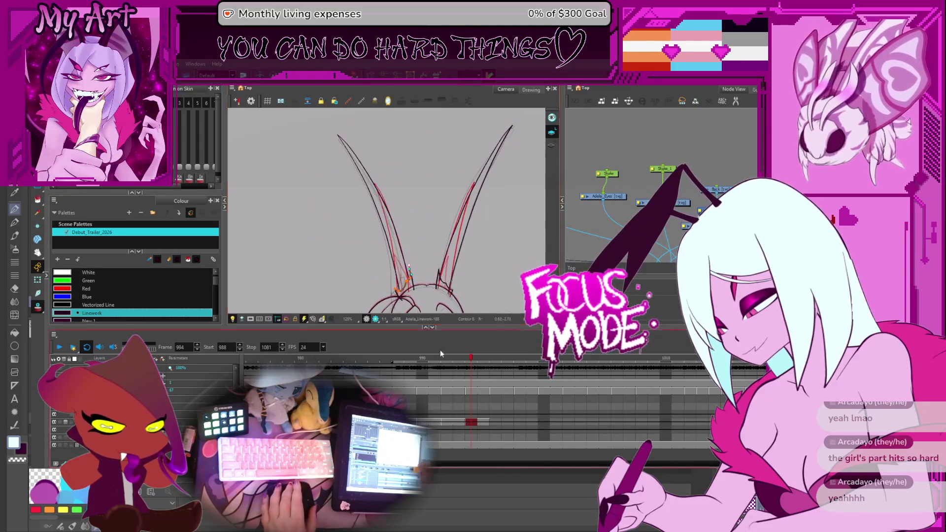
Step through frames to 995, switch to the Select tool, and advance to frame 996
key("period")
key("period")
key("period")
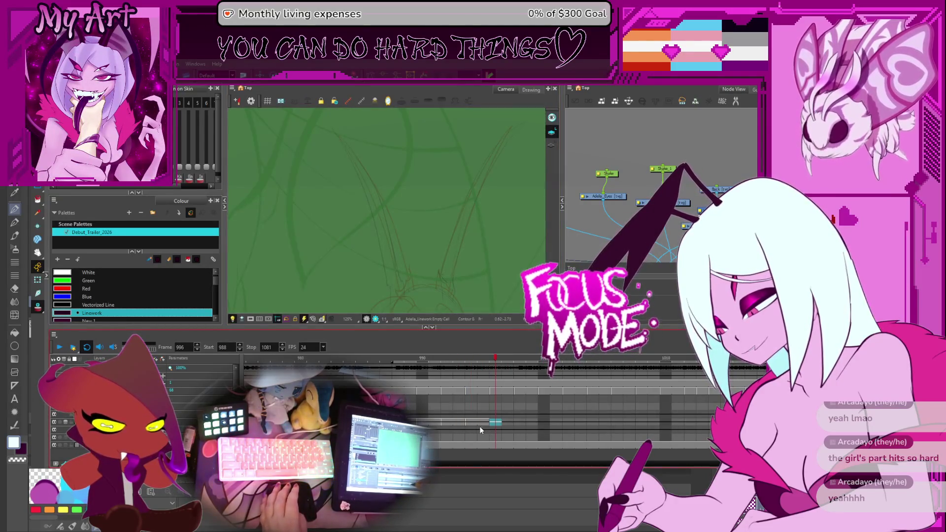
left_click(495, 423)
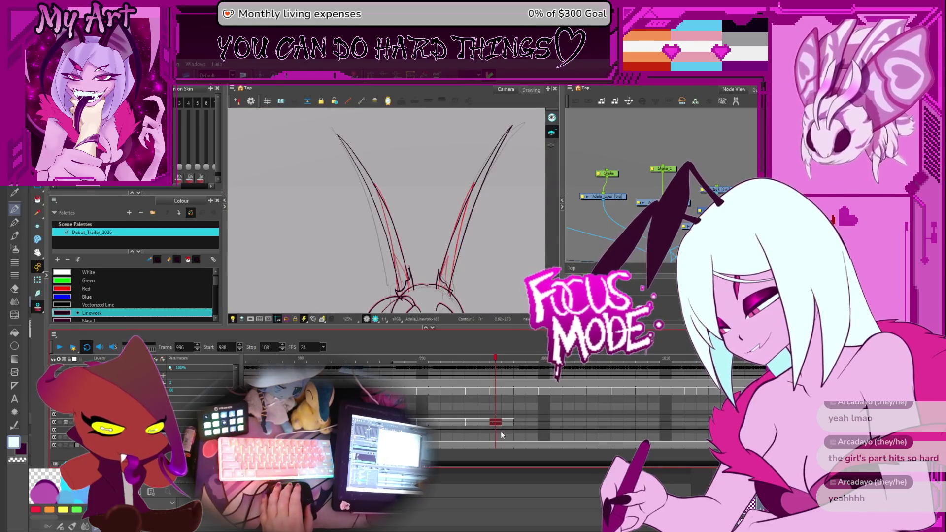
key("comma")
scroll(463, 259, "down", 1)
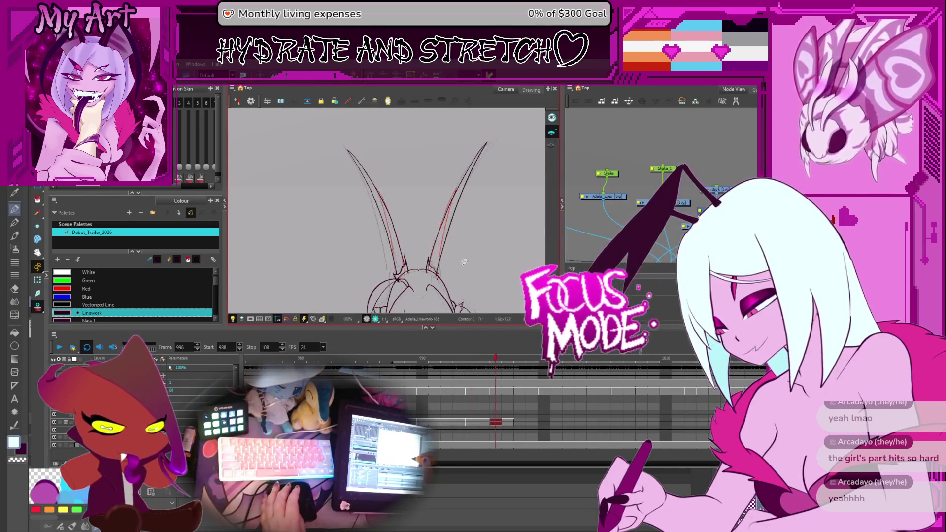
key("period")
key("period")
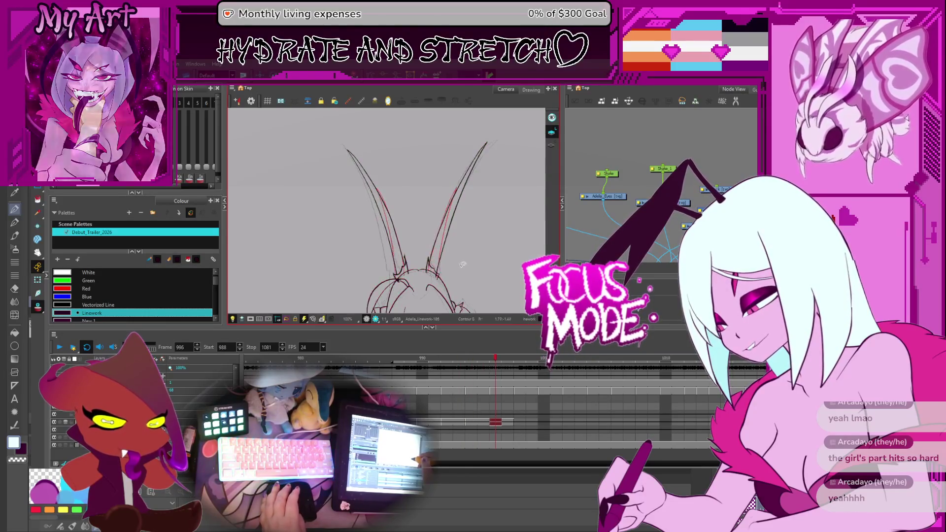
left_click_drag(462, 264, 466, 240)
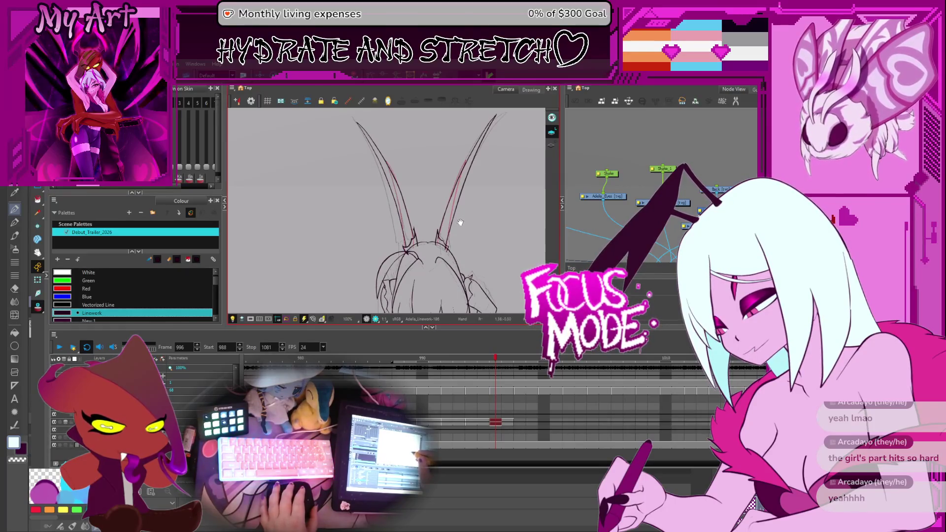
key("alt+s")
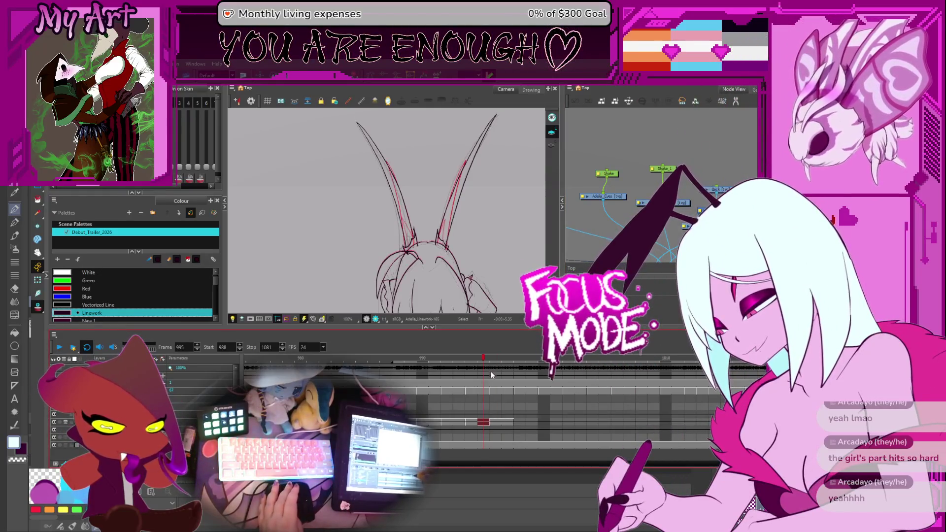
key("period")
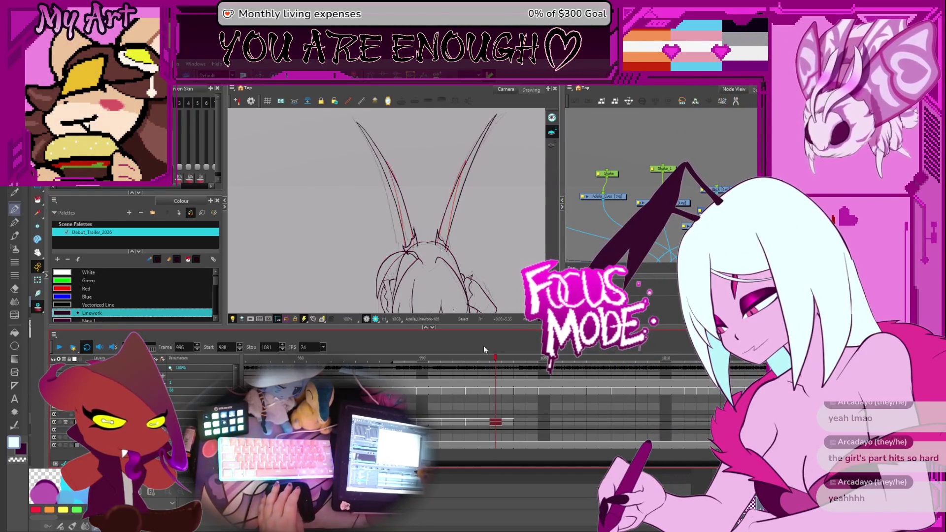
left_click_drag(474, 209, 468, 241)
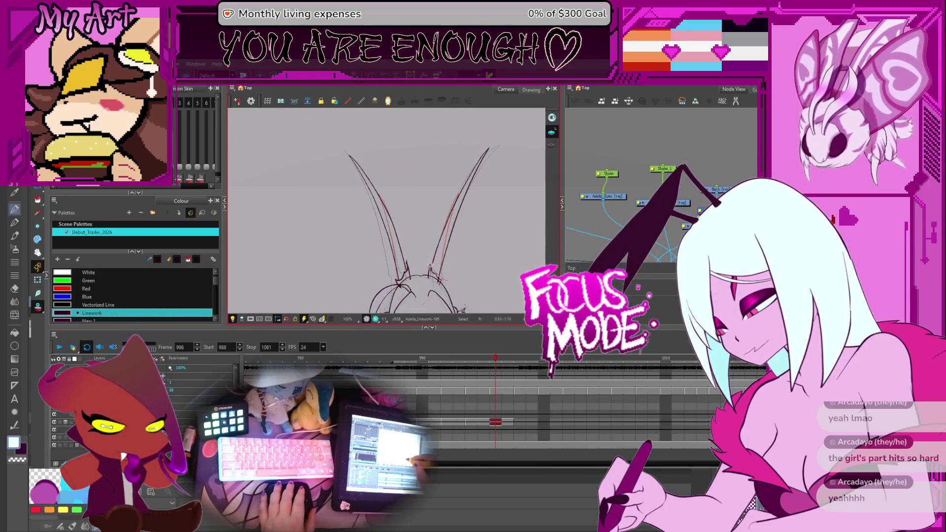
key("2")
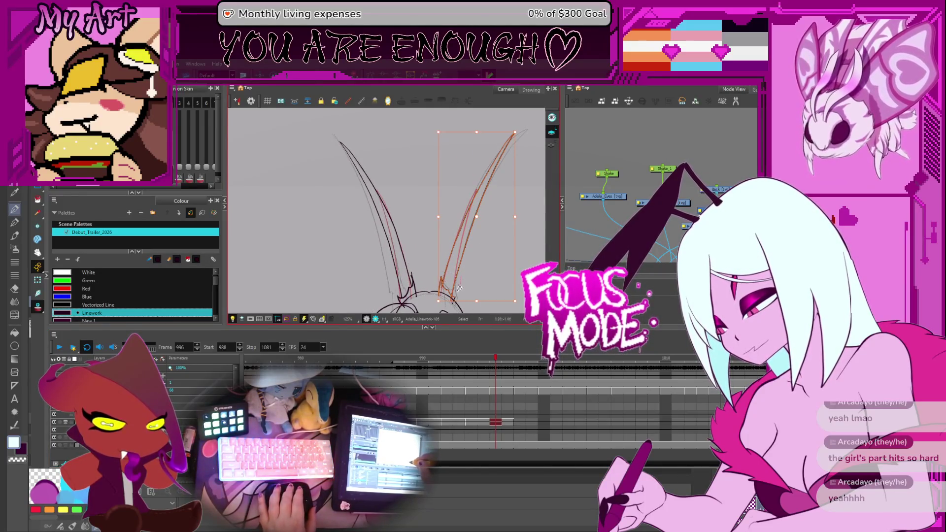
left_click_drag(460, 279, 453, 267)
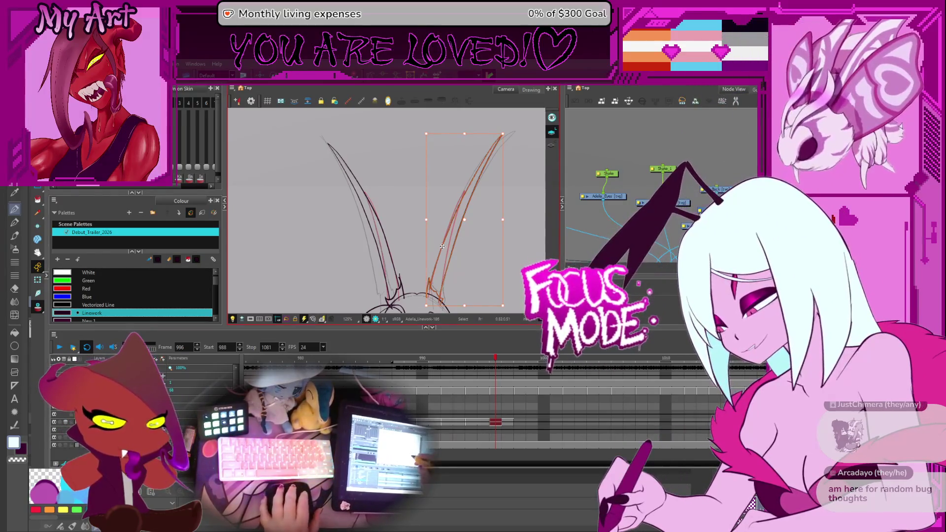
left_click_drag(458, 277, 483, 260)
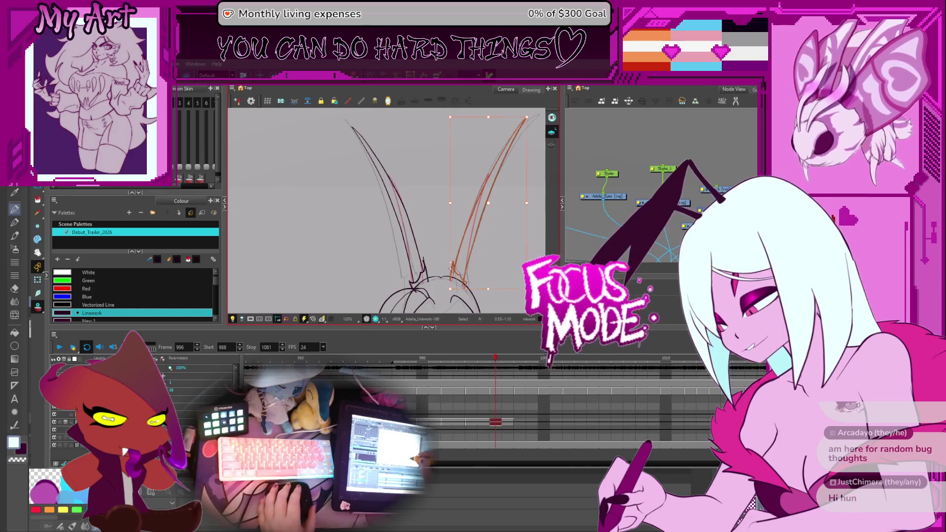
left_click_drag(451, 266, 436, 231)
left_click(454, 228)
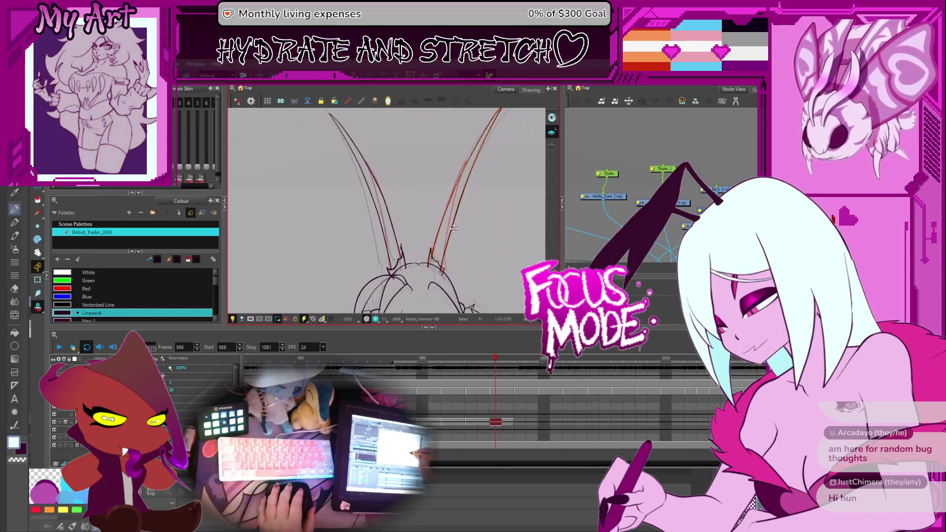
left_click(454, 228)
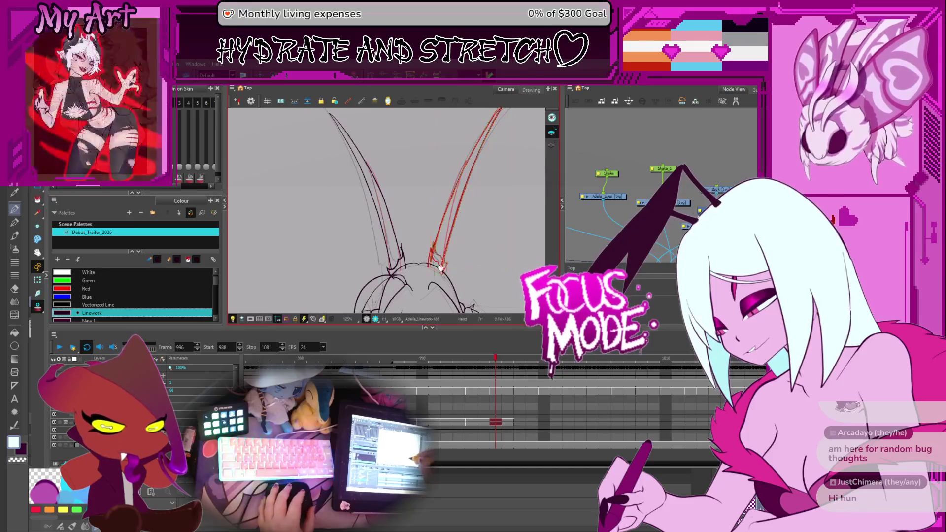
scroll(412, 259, "up", 2)
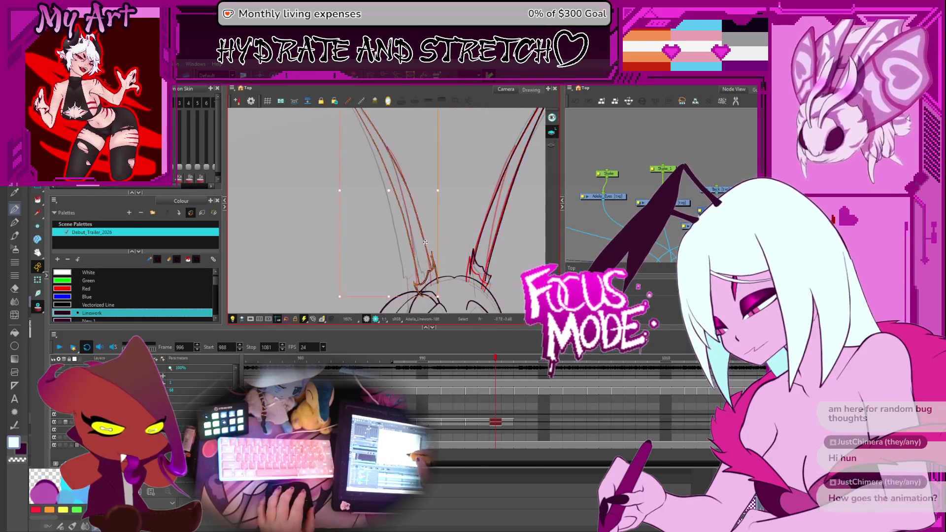
left_click(441, 248)
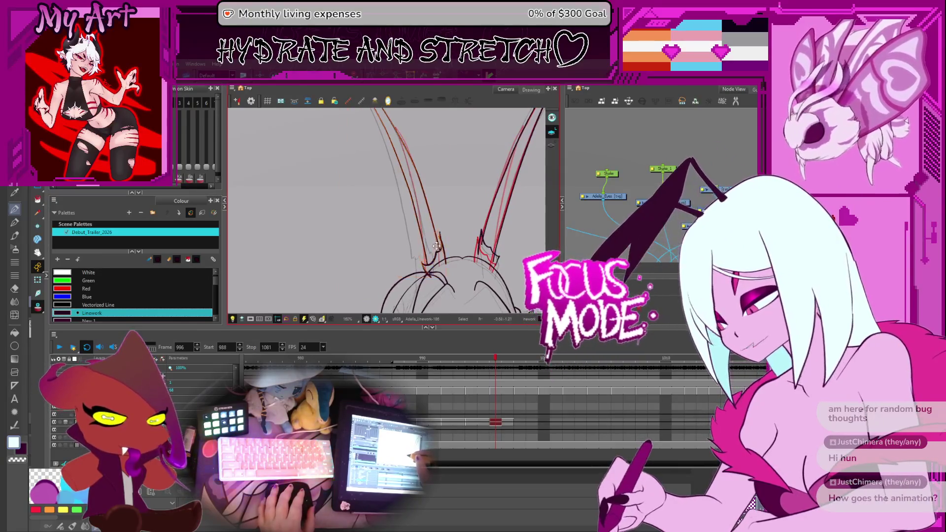
Zoom out, level the rotated canvas view, and play the shot from frame 996
scroll(446, 266, "down", 2)
scroll(448, 269, "down", 3)
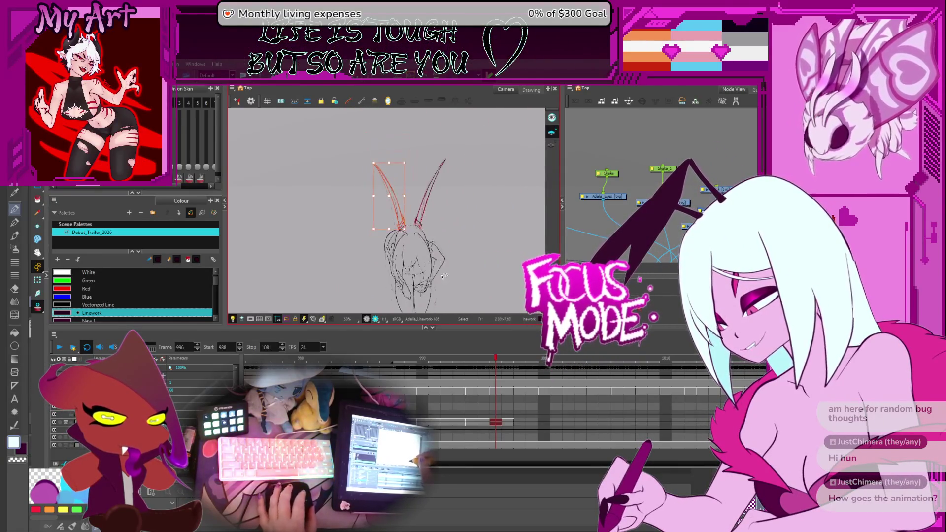
scroll(478, 381, "down", 3)
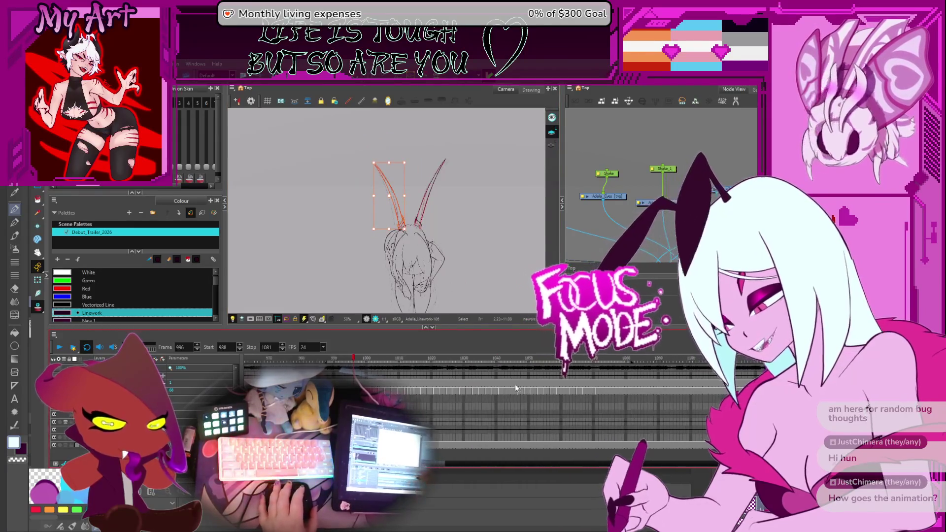
scroll(485, 403, "up", 1)
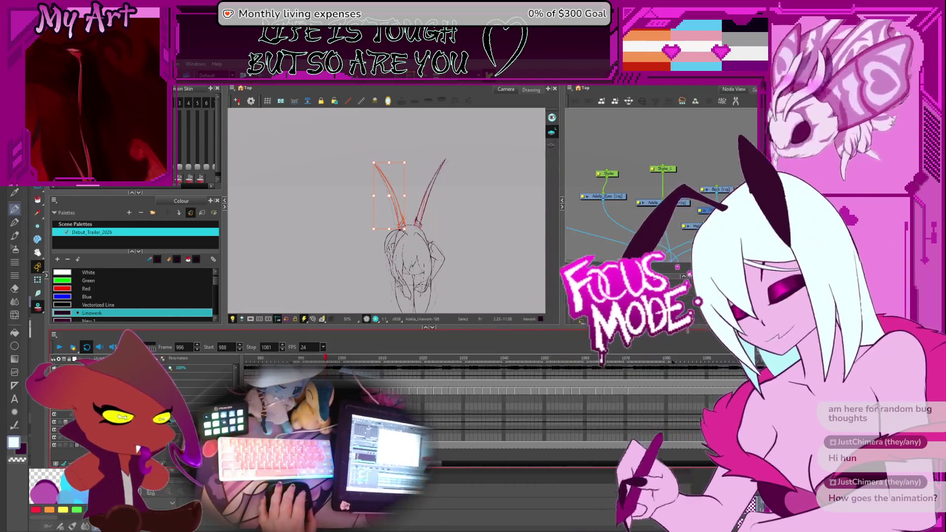
scroll(458, 244, "down", 1)
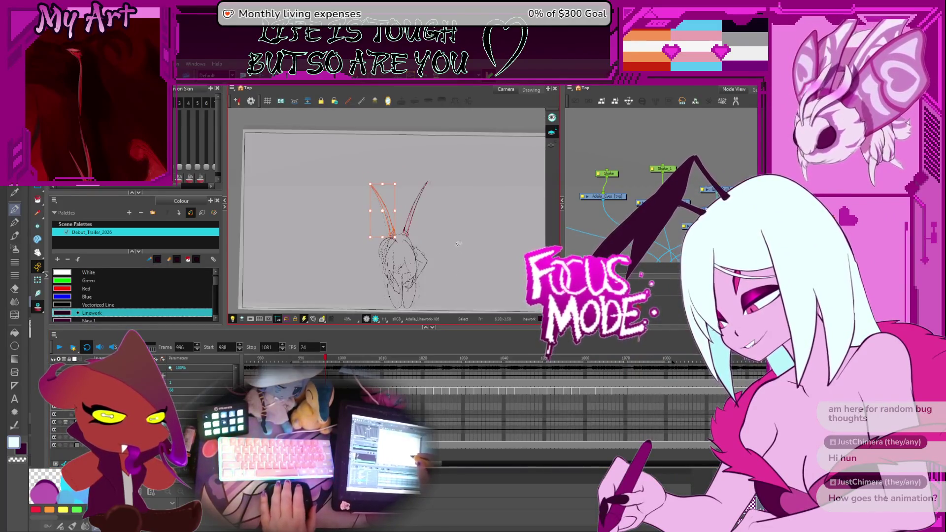
left_click_drag(490, 244, 377, 342)
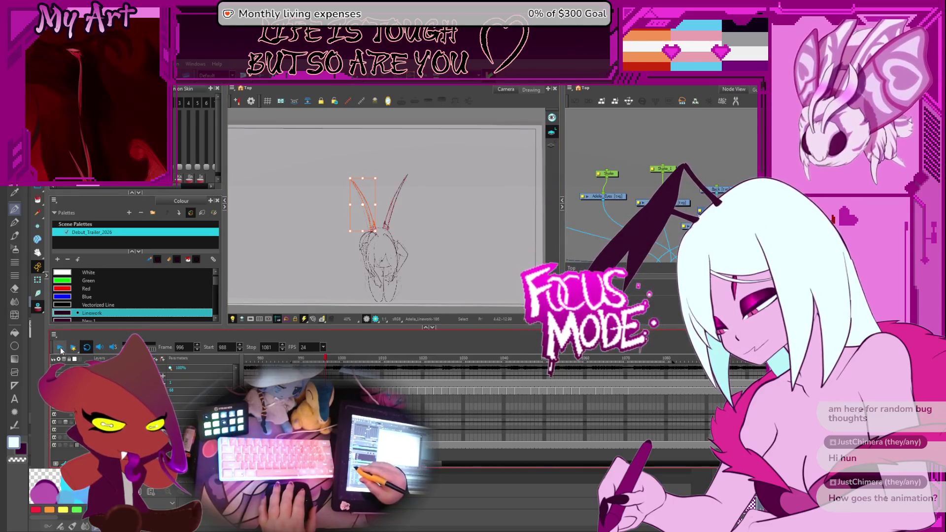
left_click(60, 347)
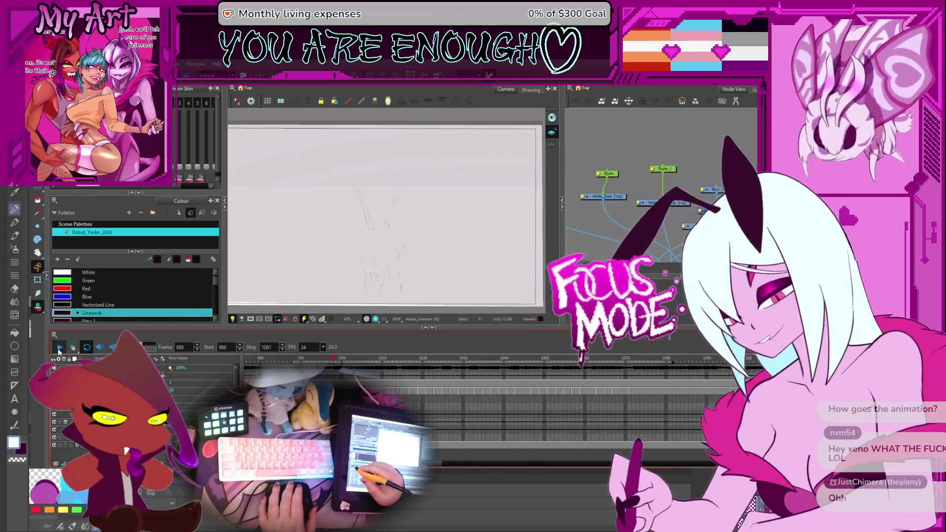
Set the playback Stop to 1265 and Start to 1162, then play the close-up
scroll(594, 403, "right", 5)
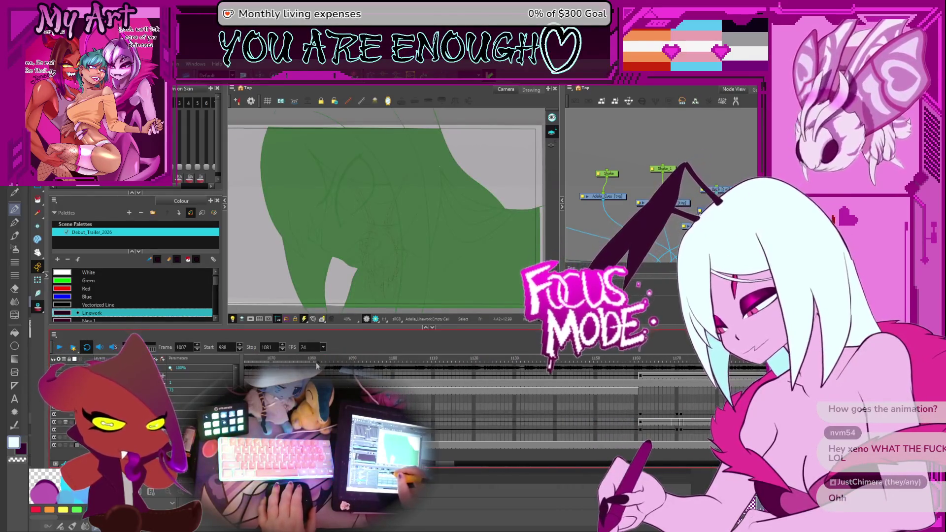
scroll(522, 396, "down", 5)
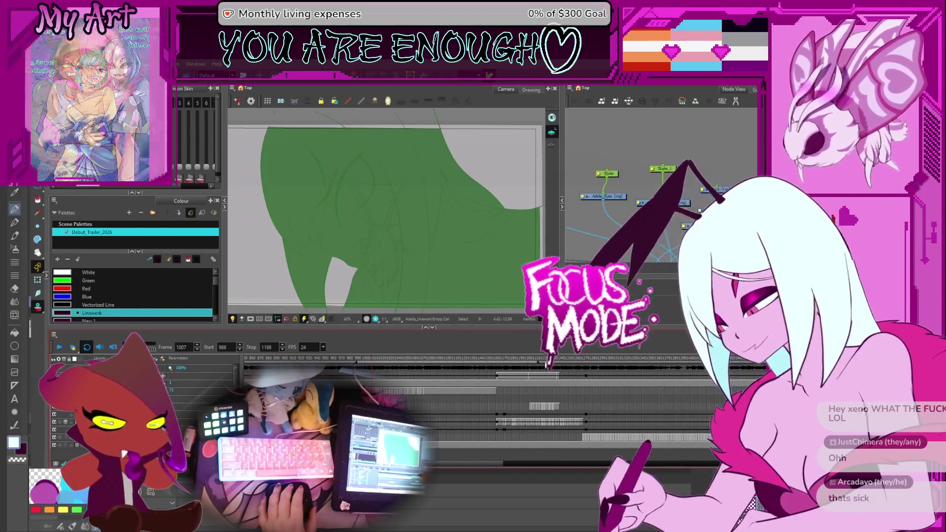
left_click(586, 369)
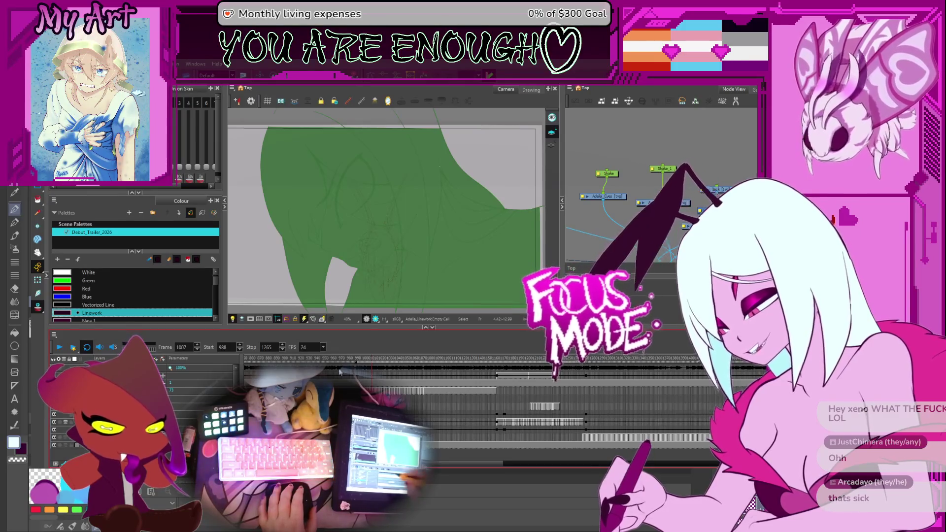
left_click(459, 368)
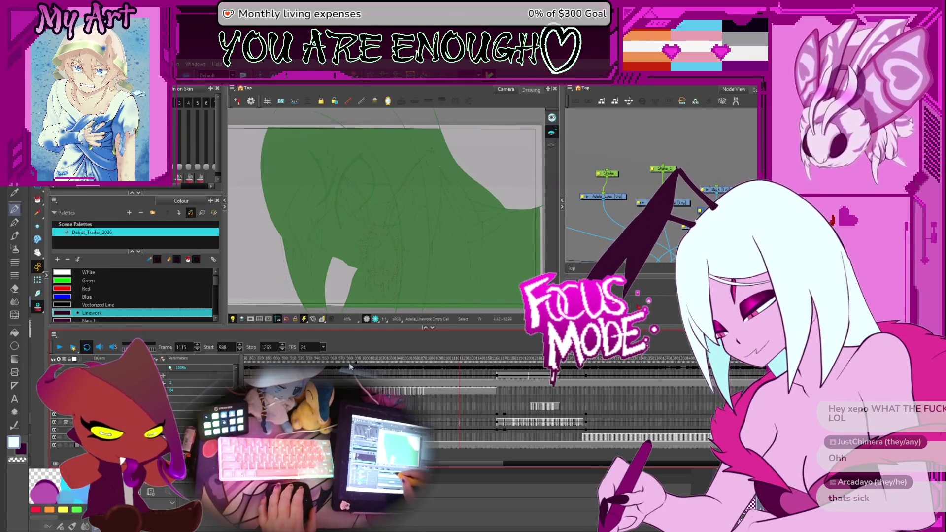
left_click(496, 364)
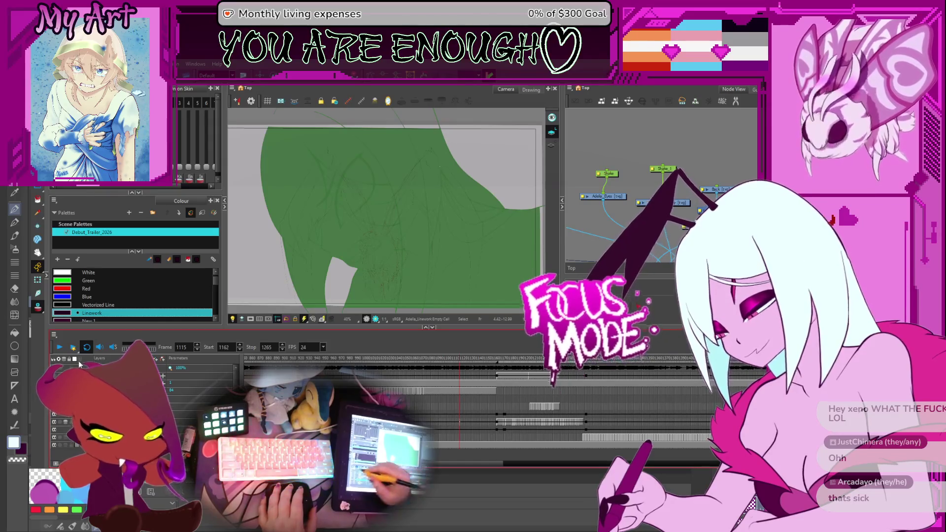
left_click(59, 349)
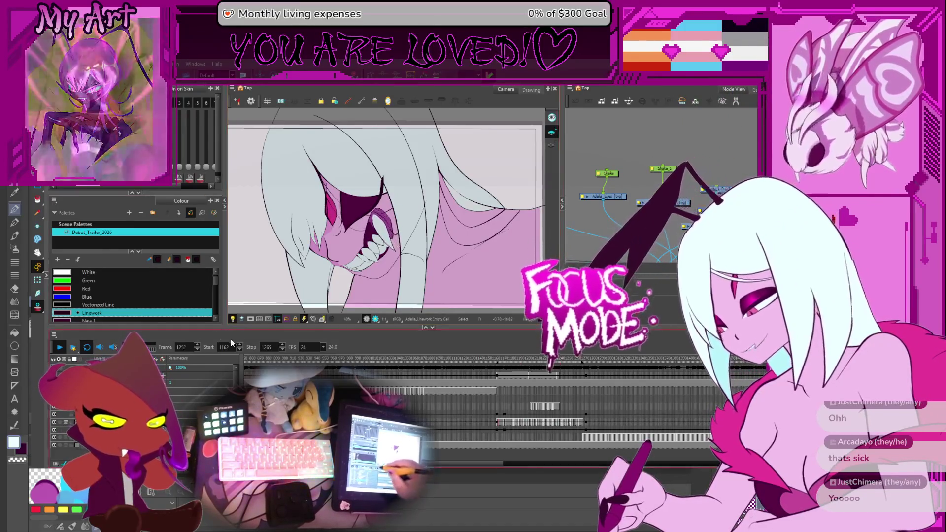
Stop playback and scrub earlier shots around frames 573–597, then back to frame 174
left_click(59, 348)
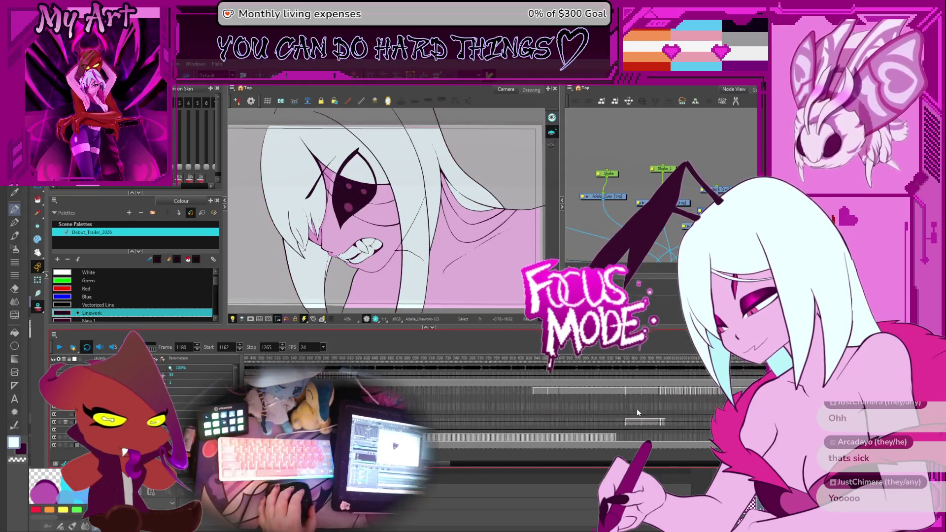
left_click(410, 361)
left_click_drag(409, 359, 434, 360)
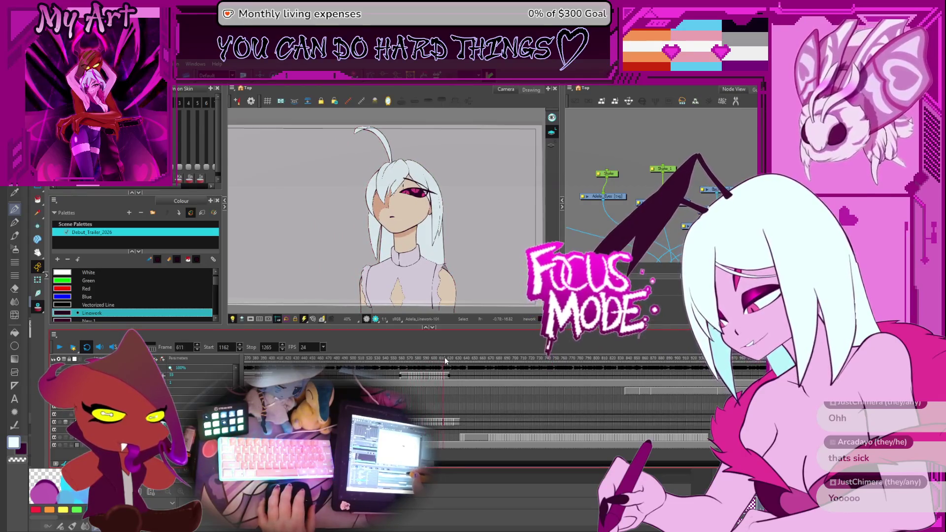
left_click(427, 359)
left_click(429, 359)
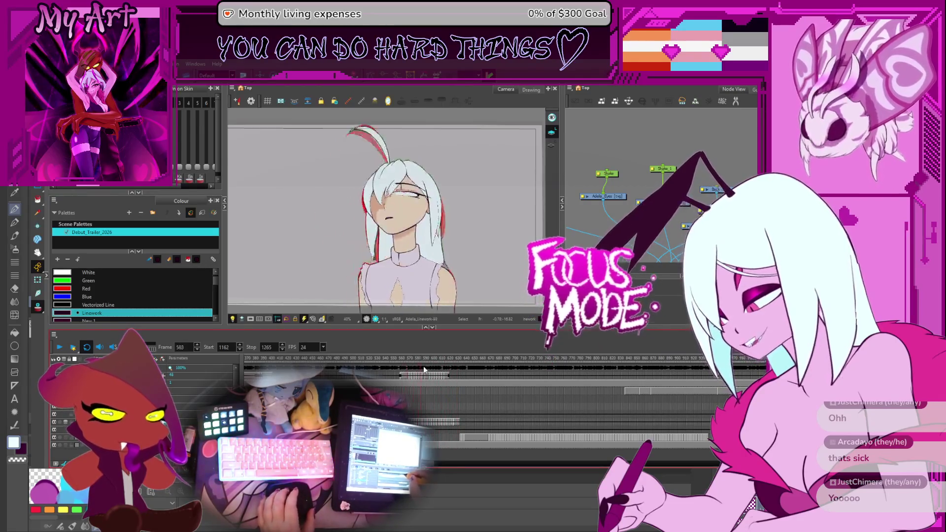
scroll(477, 360, "left", 5)
left_click_drag(477, 359, 350, 375)
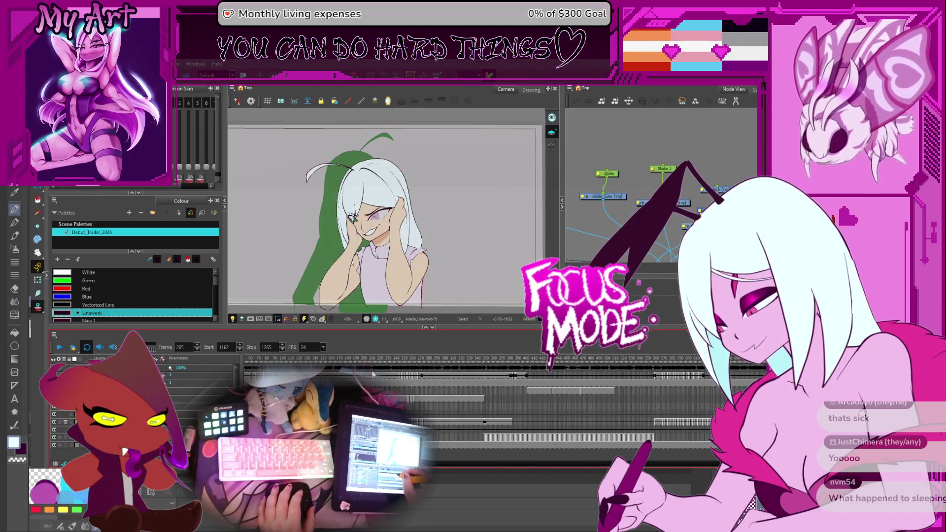
Jump through frames 424, 714 and 1133, then play the 988–1081 range from frame 1009
left_click(416, 376)
left_click(546, 367)
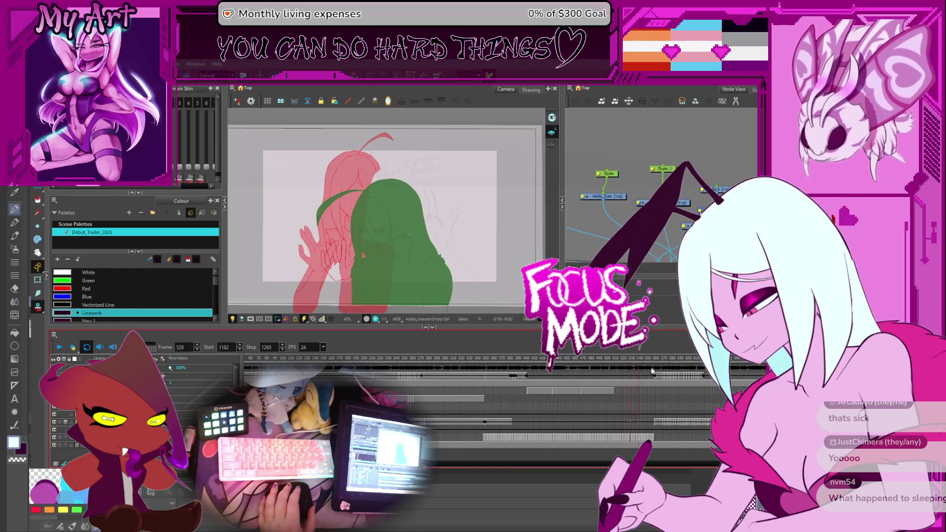
scroll(566, 367, "right", 5)
left_click(407, 362)
scroll(462, 362, "right", 5)
left_click(472, 362)
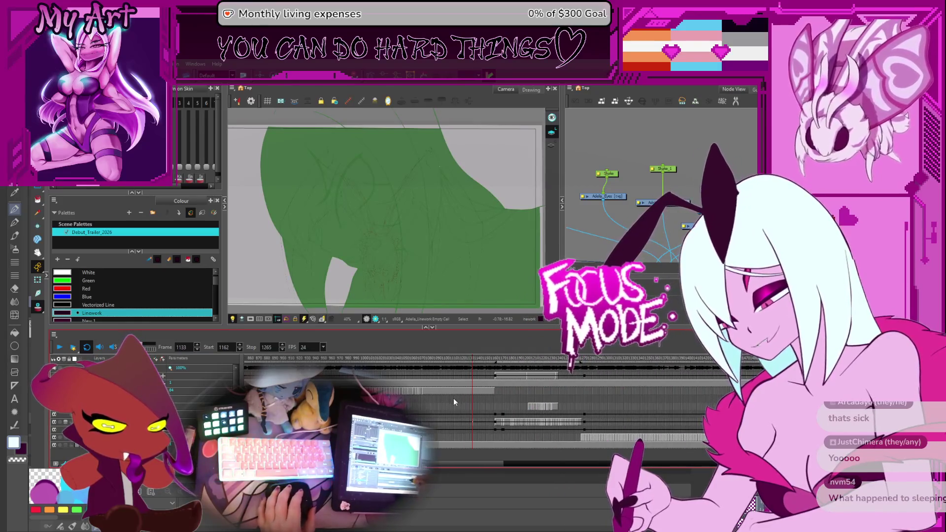
scroll(459, 416, "left", 2)
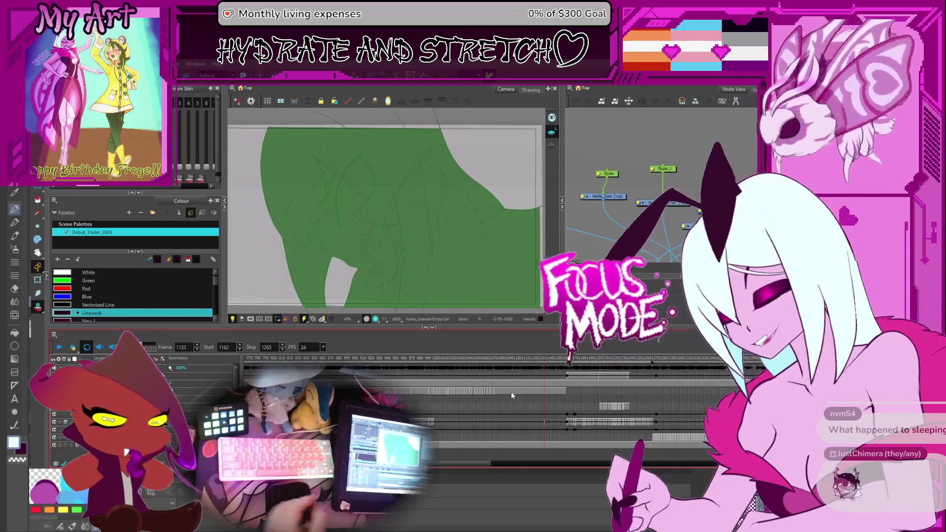
left_click(446, 358)
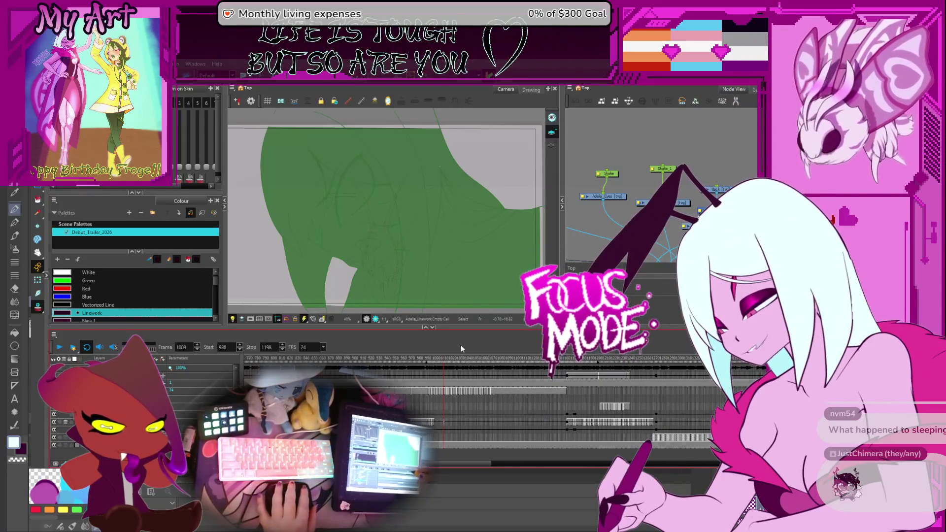
scroll(452, 363, "up", 3)
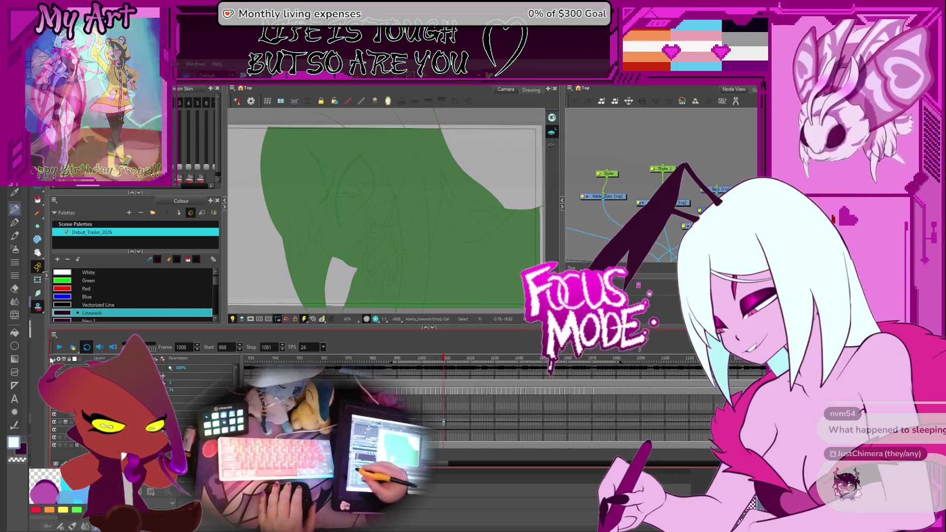
left_click(59, 347)
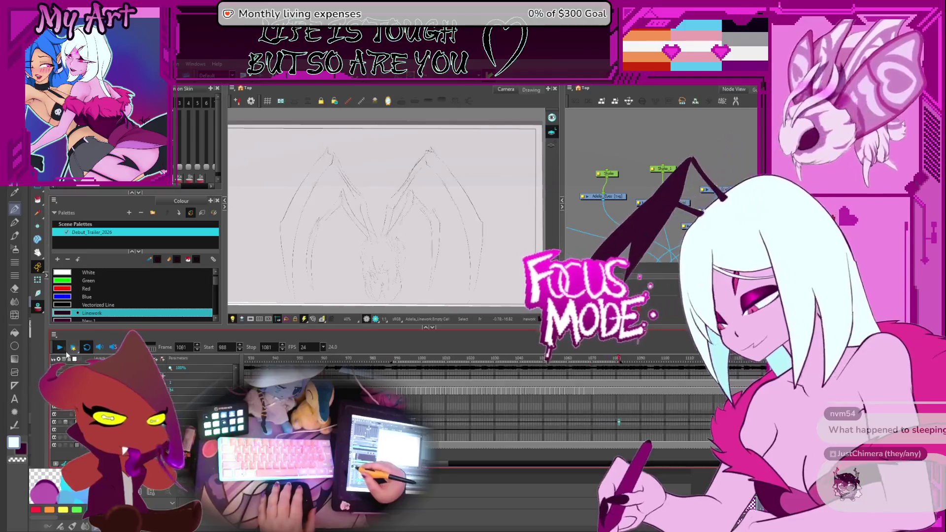
Step to frame 996 and select, then deselect, the left red antenna stroke
scroll(385, 228, "up", 2)
key("comma")
key("comma")
key("comma")
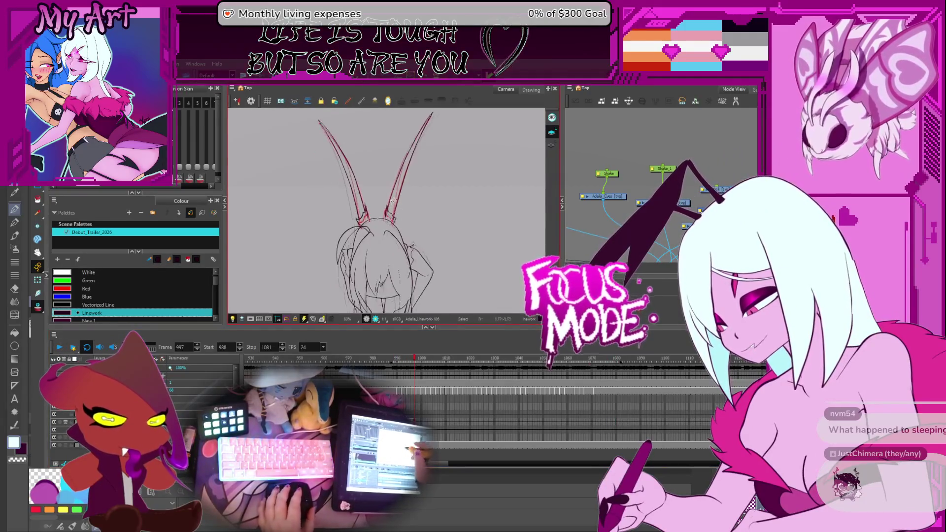
key("period")
key("period")
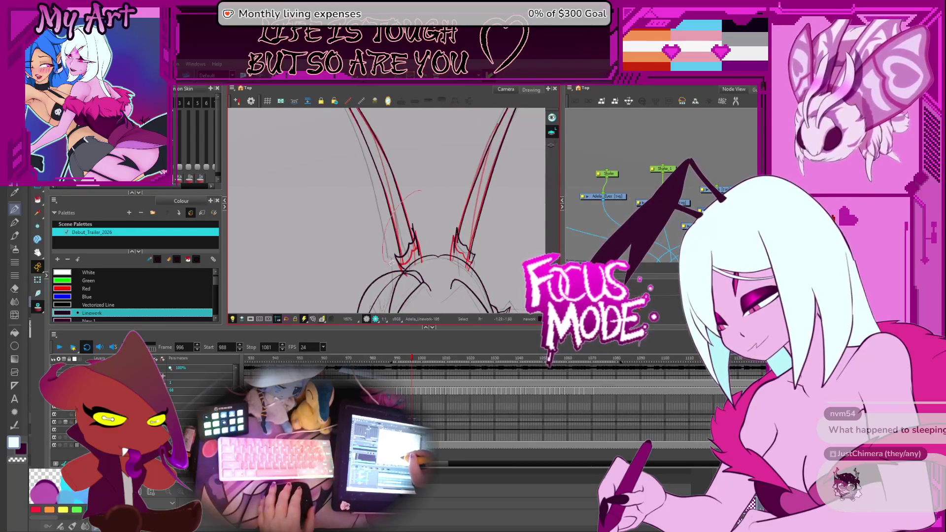
left_click(367, 168)
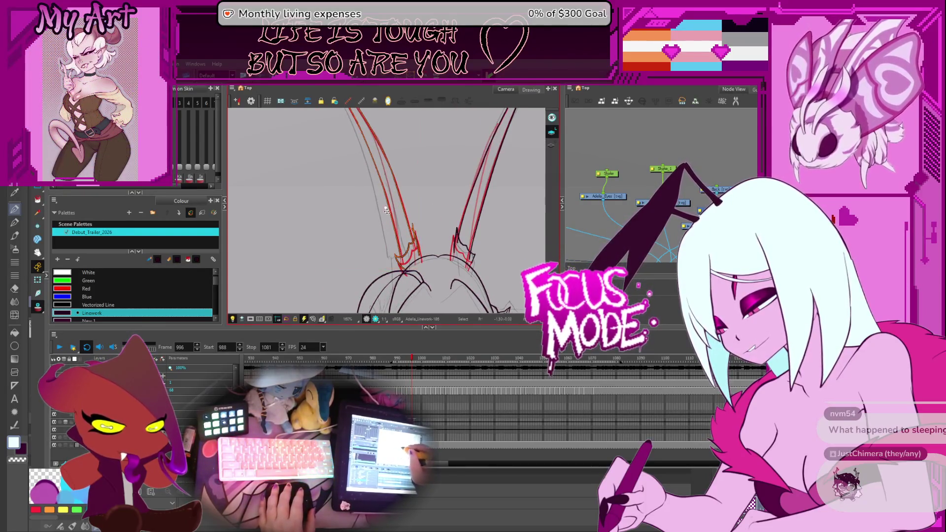
scroll(409, 261, "down", 2)
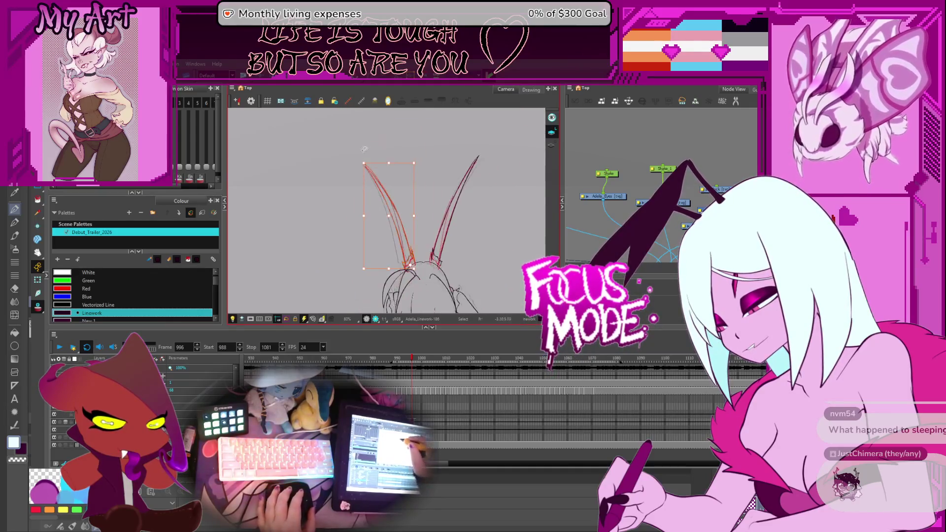
left_click(359, 160)
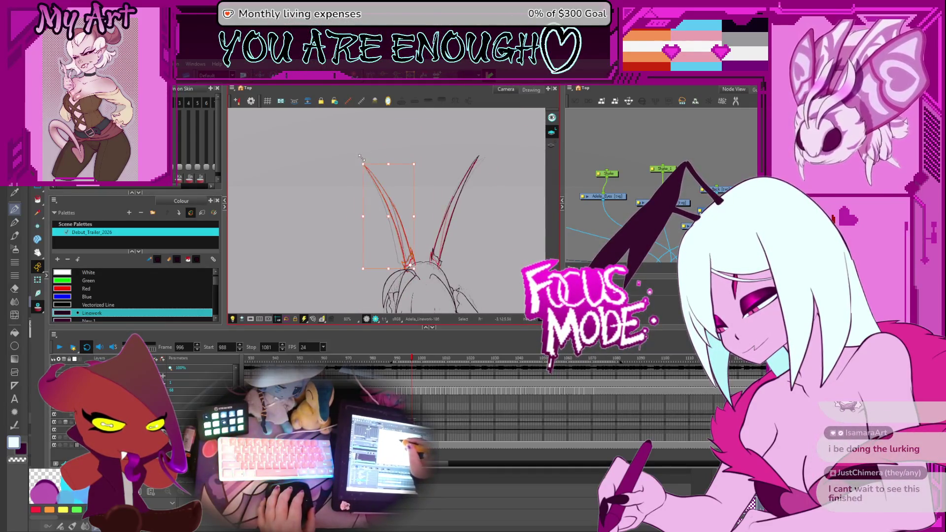
Select and deselect the right antenna stroke twice to check it
left_click(455, 186)
left_click(486, 155)
scroll(485, 155, "down", 4)
left_click(461, 163)
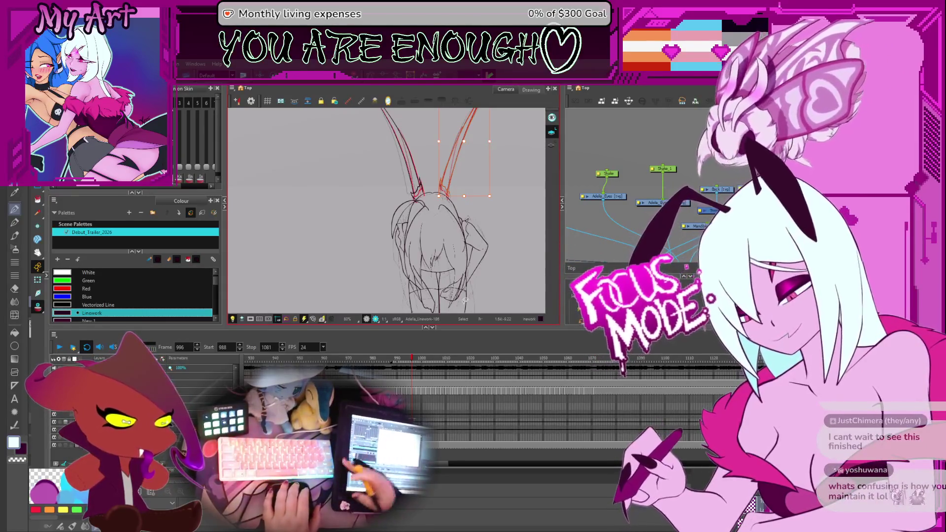
left_click(485, 224)
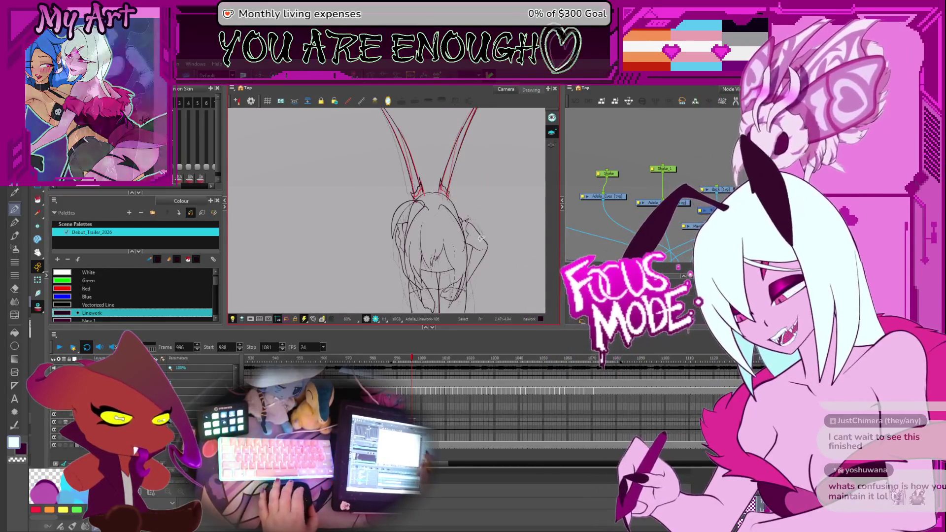
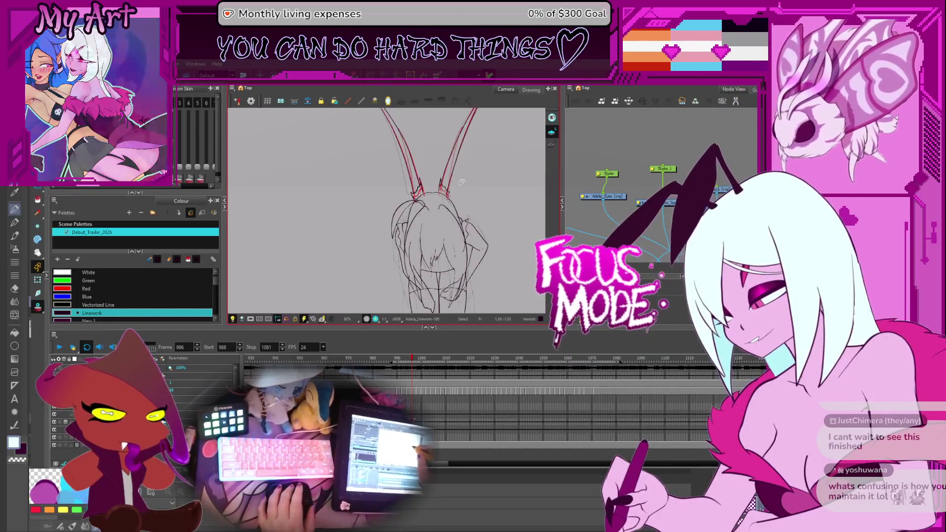
Zoom in on the horns and select the left and right horn tips
key("2")
key("2")
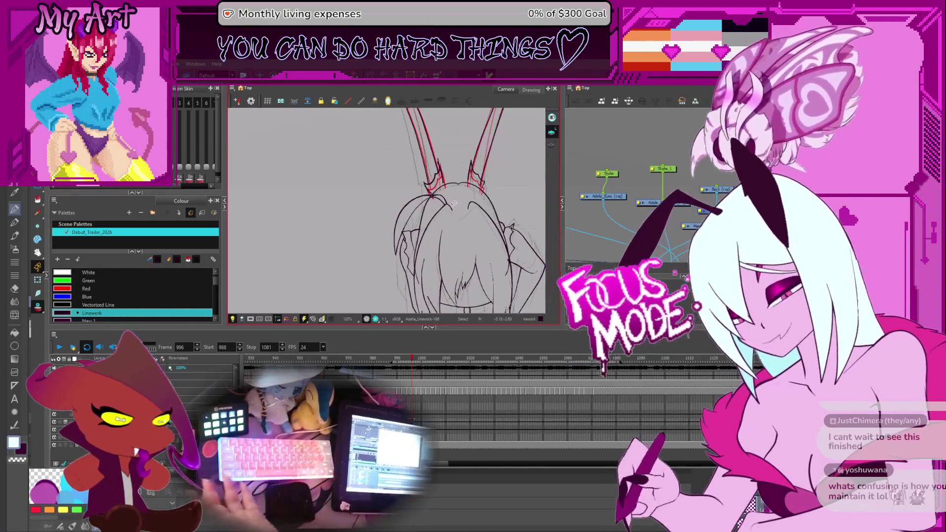
key("space")
scroll(495, 186, "up", 5)
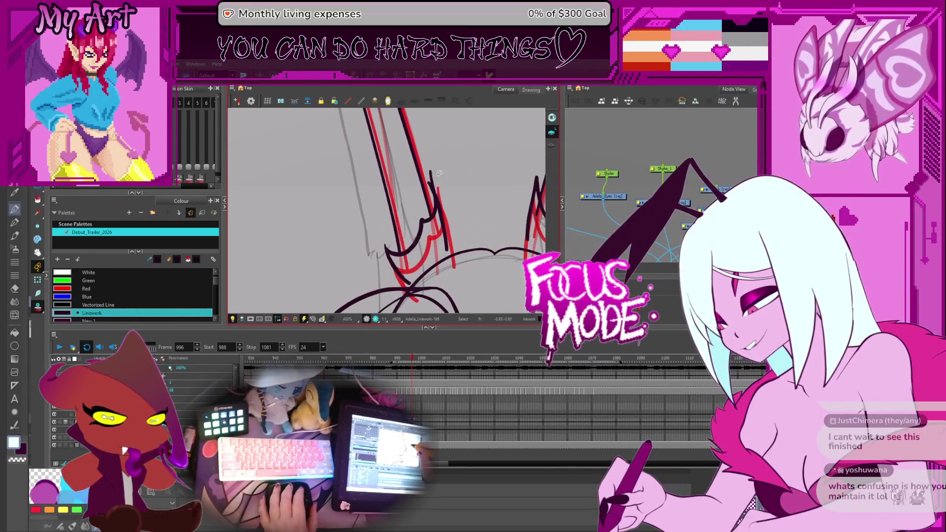
scroll(438, 174, "down", 2)
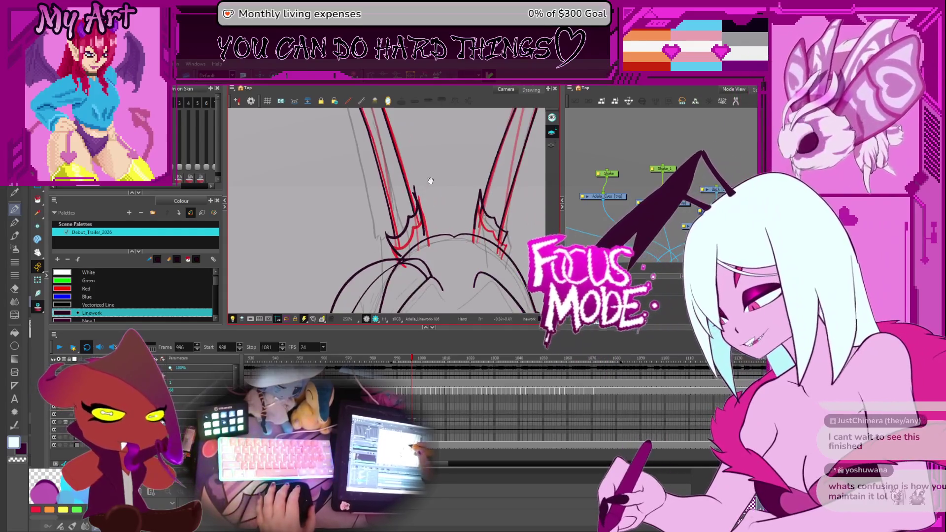
left_click_drag(430, 180, 432, 198)
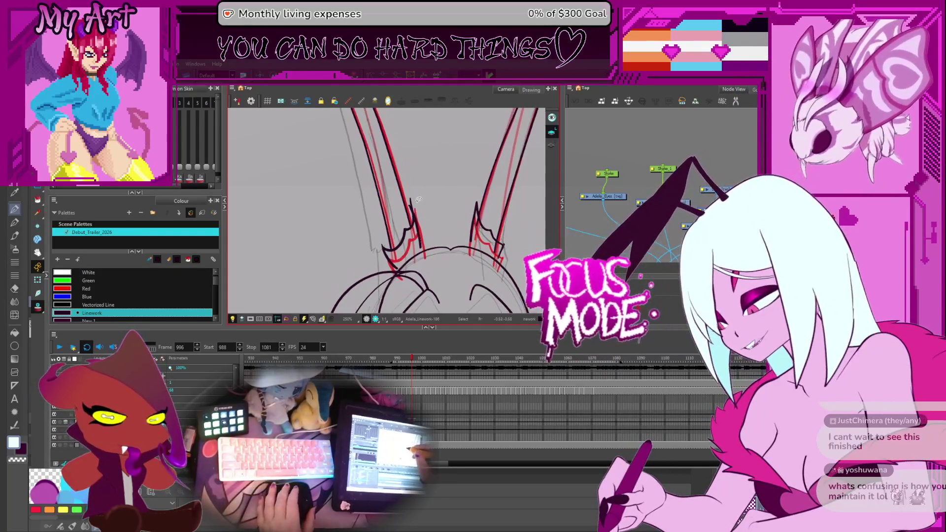
mouse_move(391, 240)
left_mouse_down()
mouse_move(378, 231)
mouse_move(376, 244)
mouse_move(375, 228)
mouse_move(407, 243)
left_mouse_up()
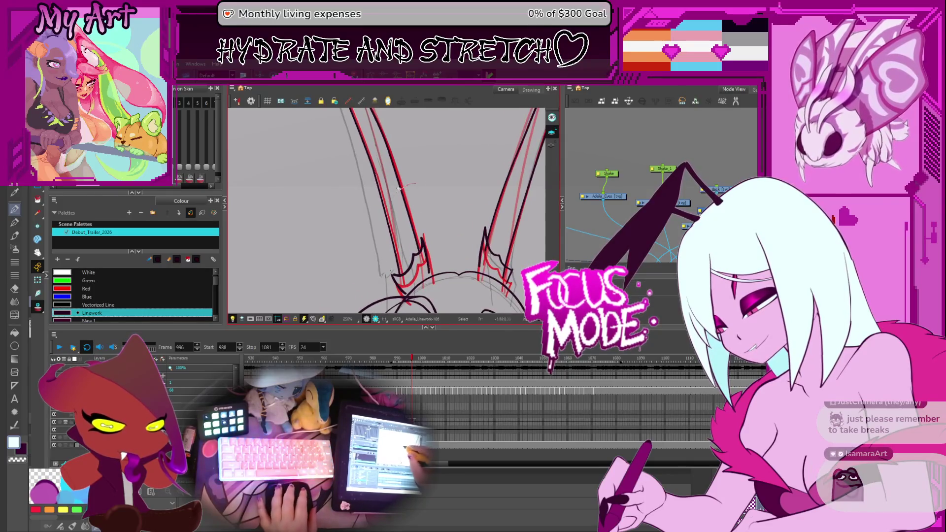
scroll(404, 186, "down", 2)
left_click(389, 229)
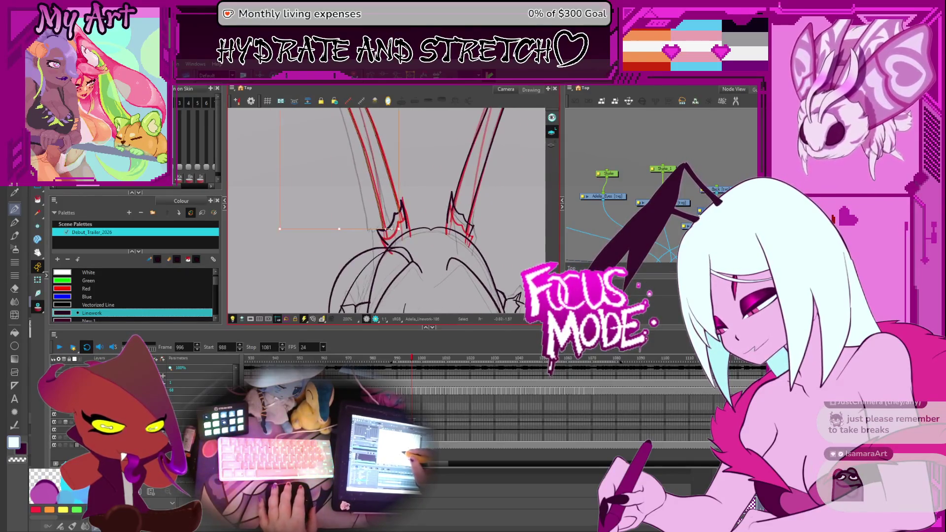
left_click_drag(374, 210, 380, 243)
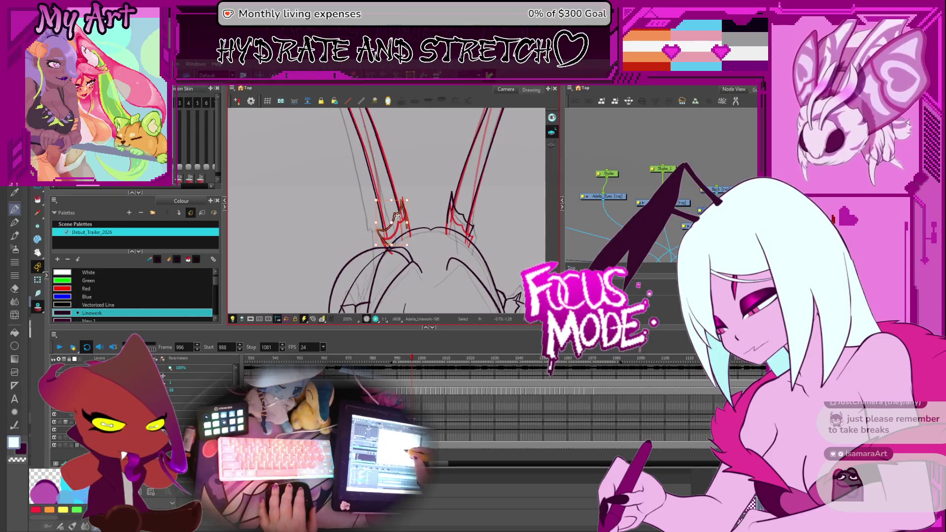
left_click(464, 197, "shift")
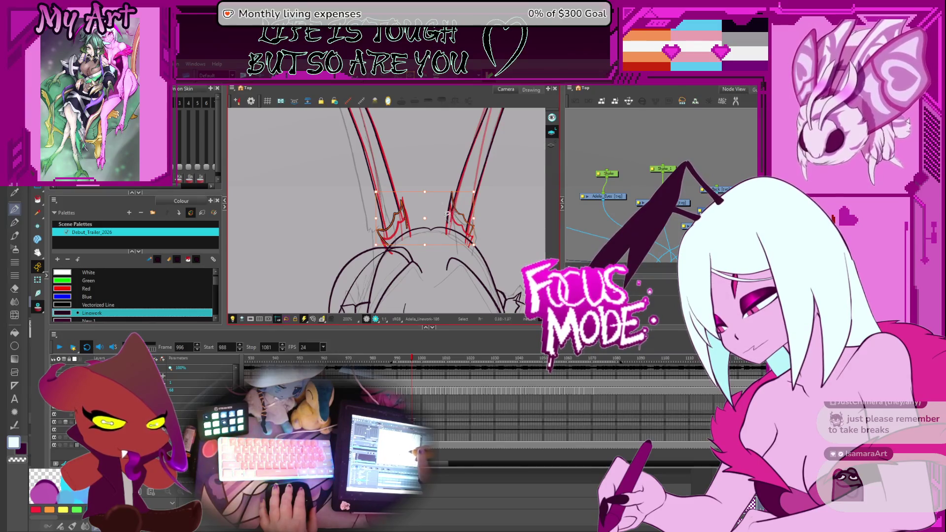
With the Pencil, ink black lines along the left horn and its inner edge
key("alt+slash")
scroll(375, 230, "up", 3)
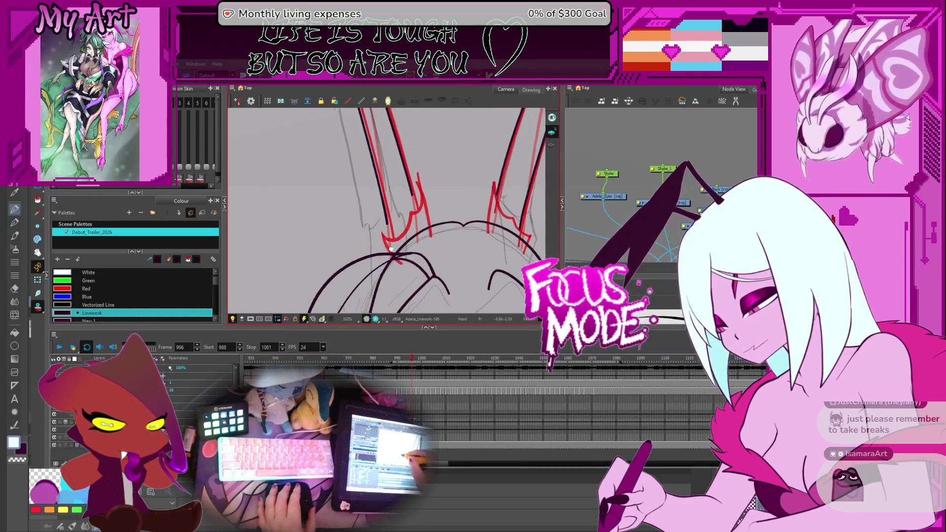
left_click_drag(389, 220, 394, 229)
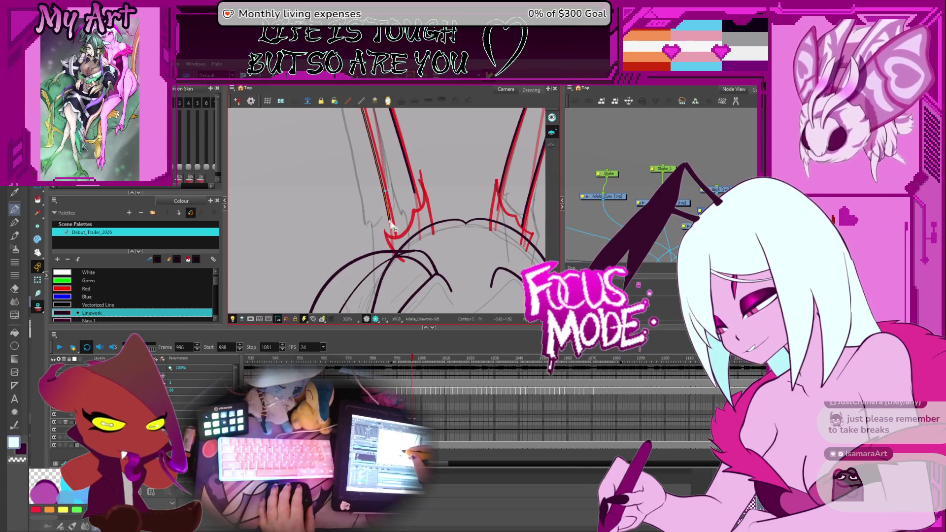
scroll(394, 229, "up", 2)
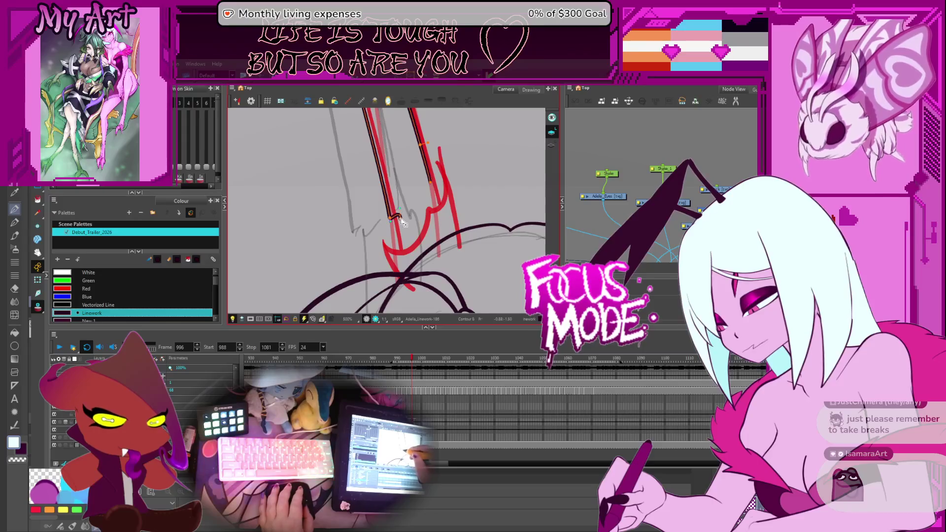
scroll(404, 227, "up", 1)
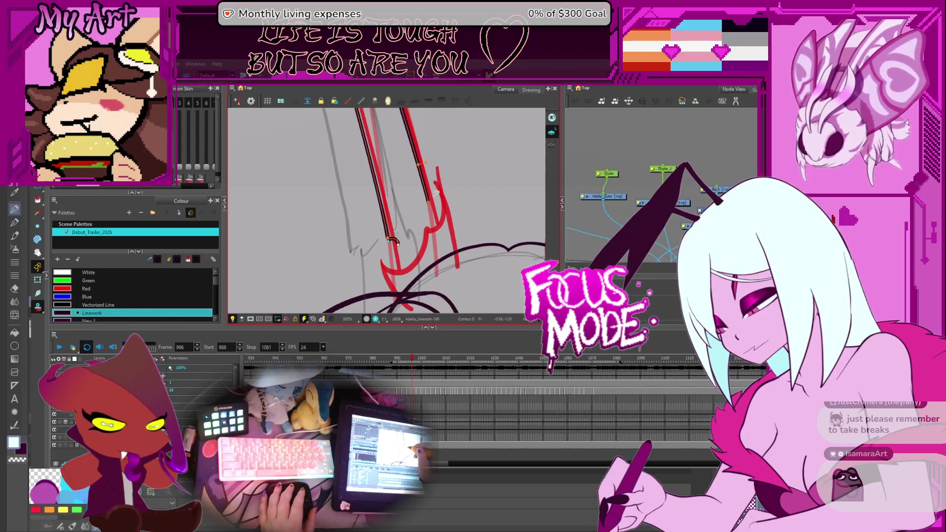
mouse_move(420, 233)
left_mouse_down()
mouse_move(427, 200)
mouse_move(398, 245)
mouse_move(442, 203)
left_mouse_up()
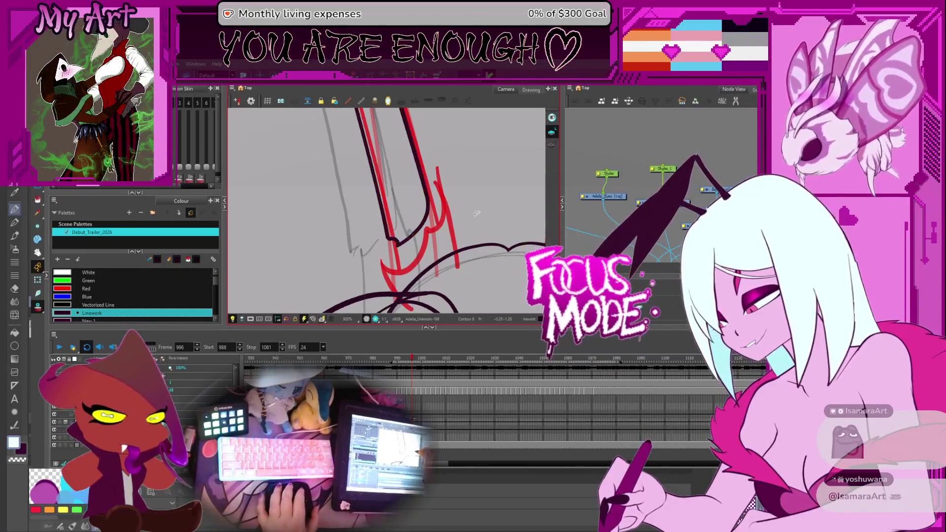
Deselect the inked strokes and ink a vertical black line along the horn
left_click(465, 225)
scroll(464, 226, "down", 4)
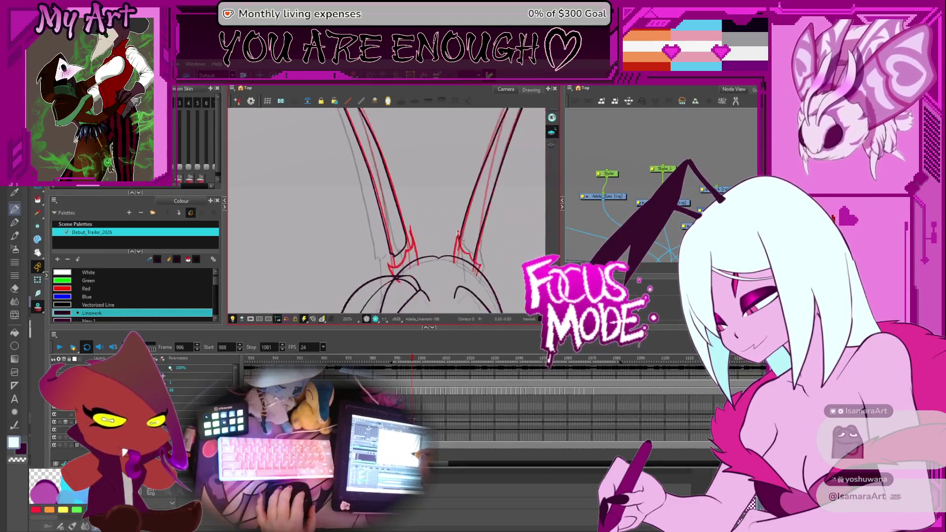
scroll(382, 237, "up", 4)
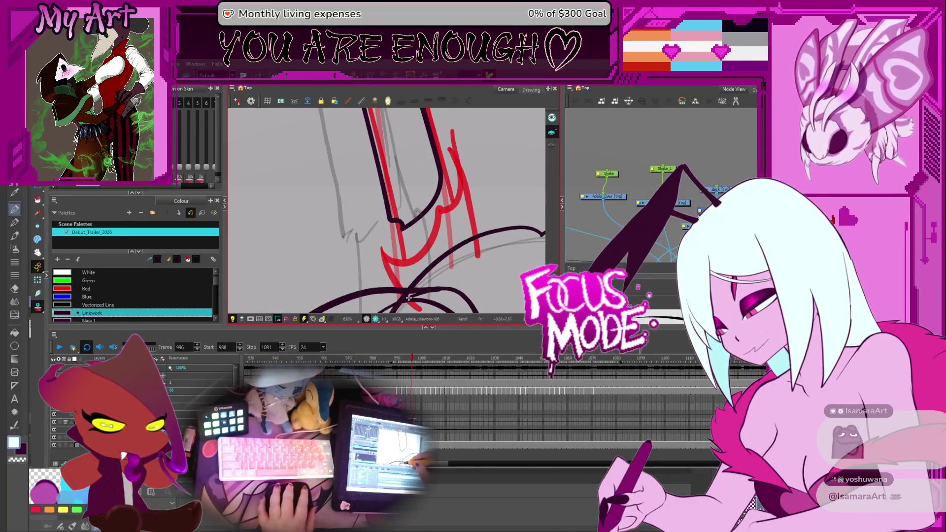
left_click_drag(415, 231, 442, 189)
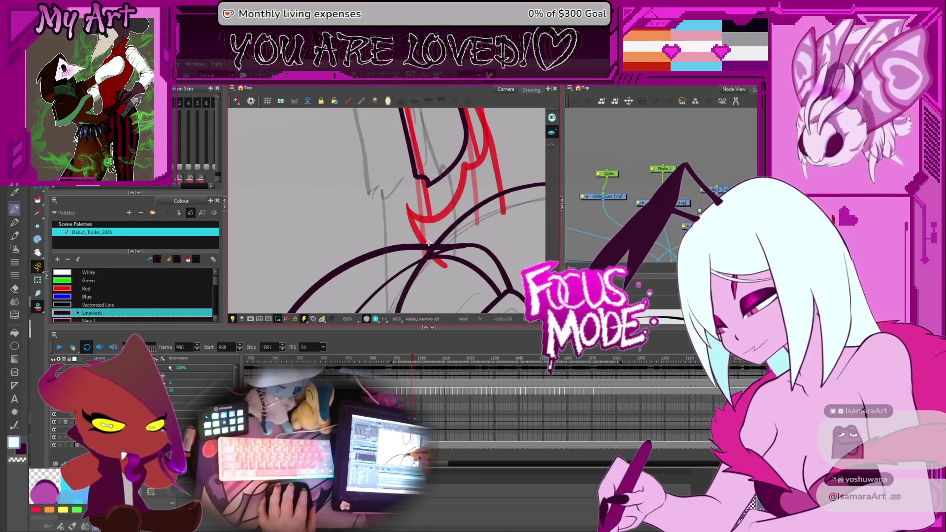
left_click_drag(431, 252, 427, 202)
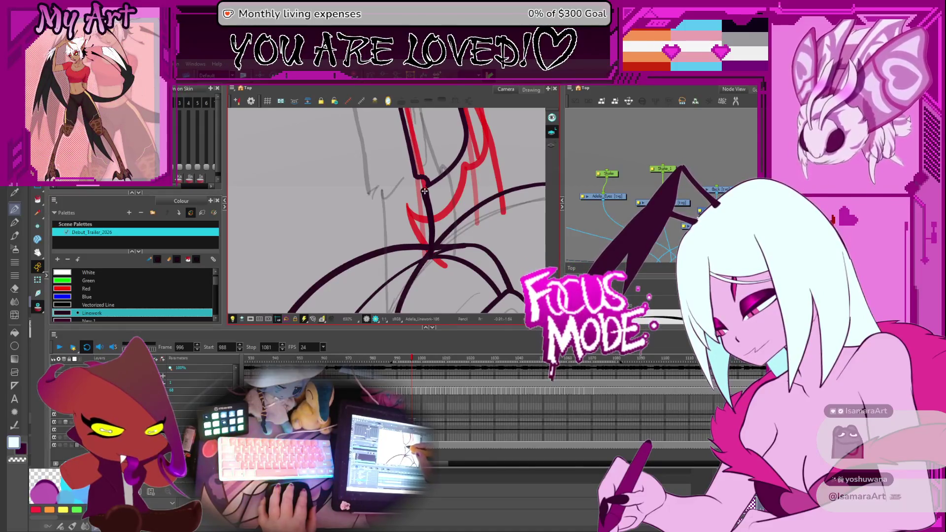
key("ctrl+z")
left_click_drag(430, 250, 426, 188)
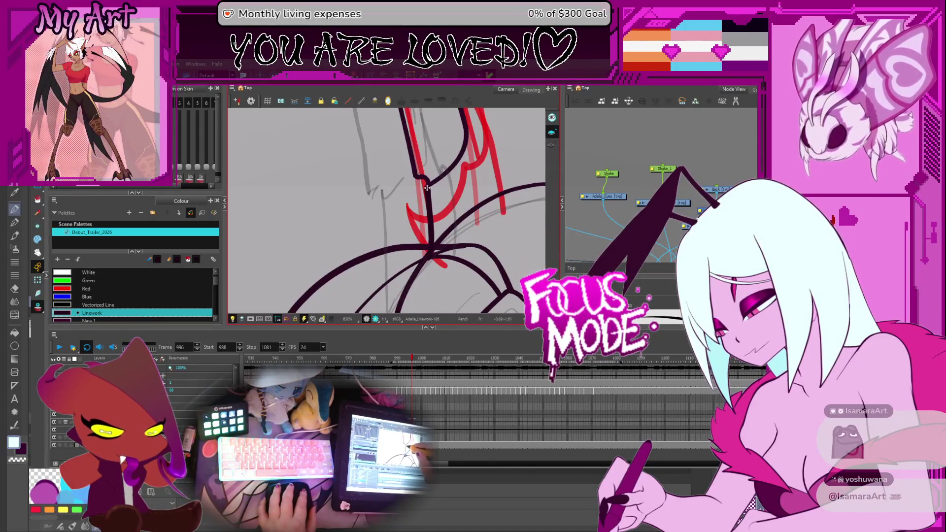
Try the hooked horn-edge stroke at the base, undo the attempts, and rotate the horn upright
left_click_drag(472, 158, 462, 258)
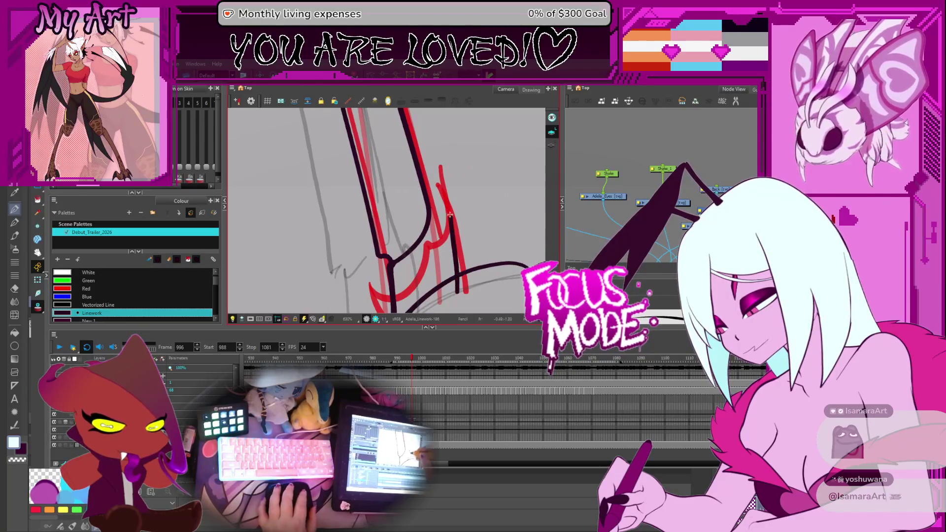
mouse_move(449, 291)
left_mouse_down()
mouse_move(437, 188)
mouse_move(426, 212)
mouse_move(446, 299)
mouse_move(449, 247)
left_mouse_up()
key("ctrl+z")
key("ctrl+z")
key("ctrl+z")
mouse_move(452, 291)
left_mouse_down()
mouse_move(441, 196)
mouse_move(449, 300)
left_mouse_up()
key("ctrl+z")
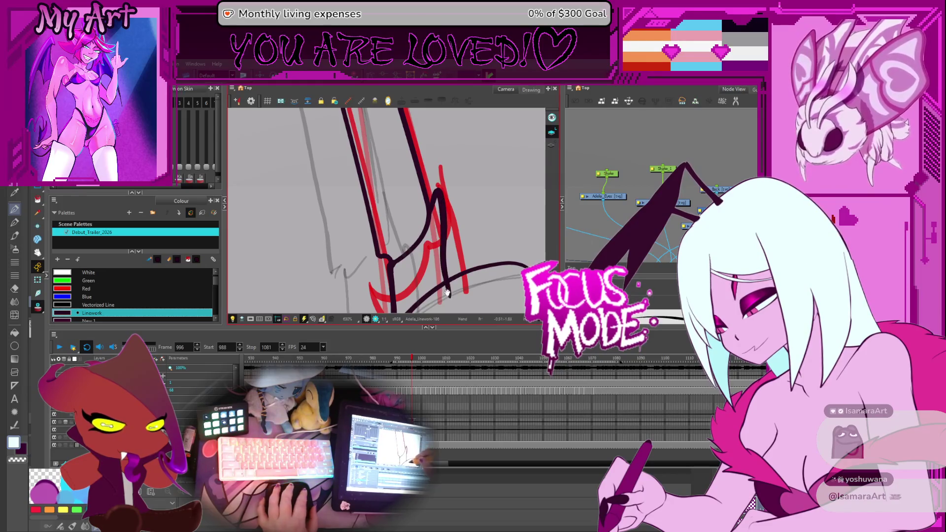
scroll(437, 232, "down", 3)
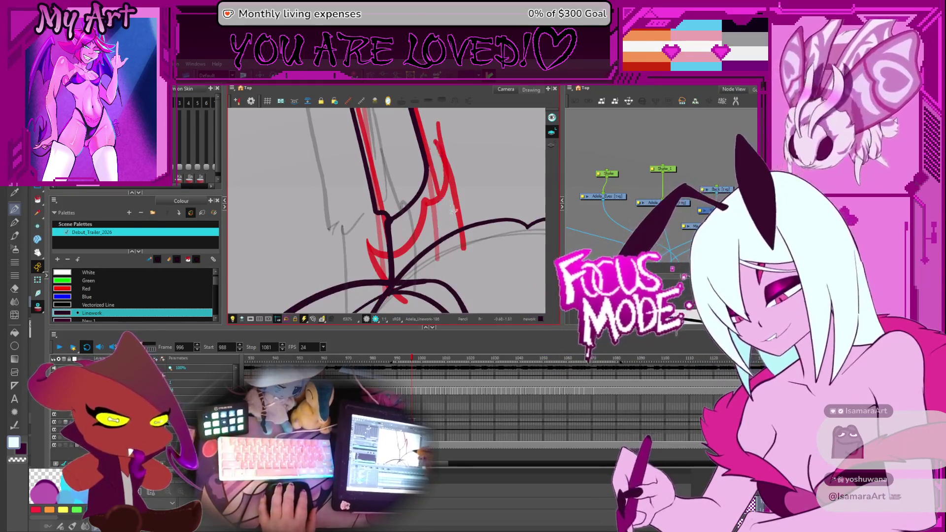
key("ctrl+z")
left_click_drag(449, 171, 423, 229)
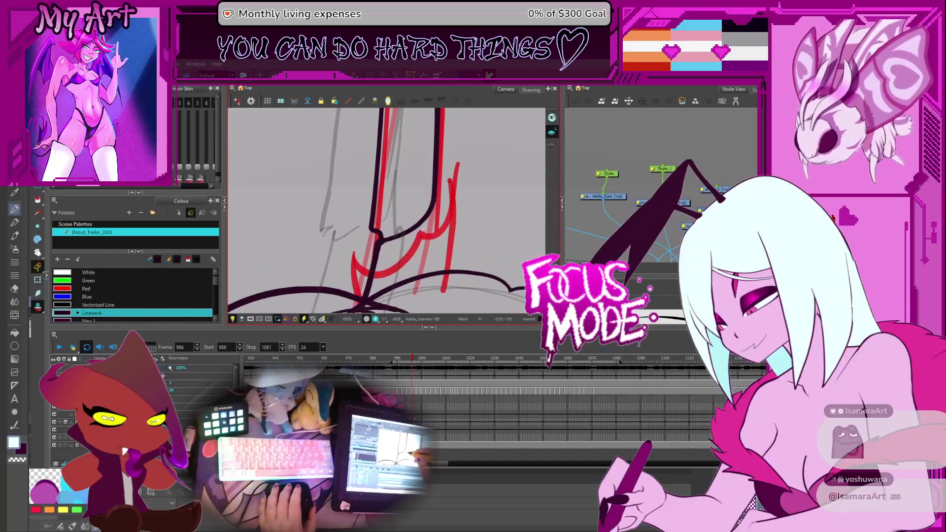
Select the hook, vertical and bottom-curve strokes and bend the hook curve farther right
left_click(389, 240)
left_click(385, 243)
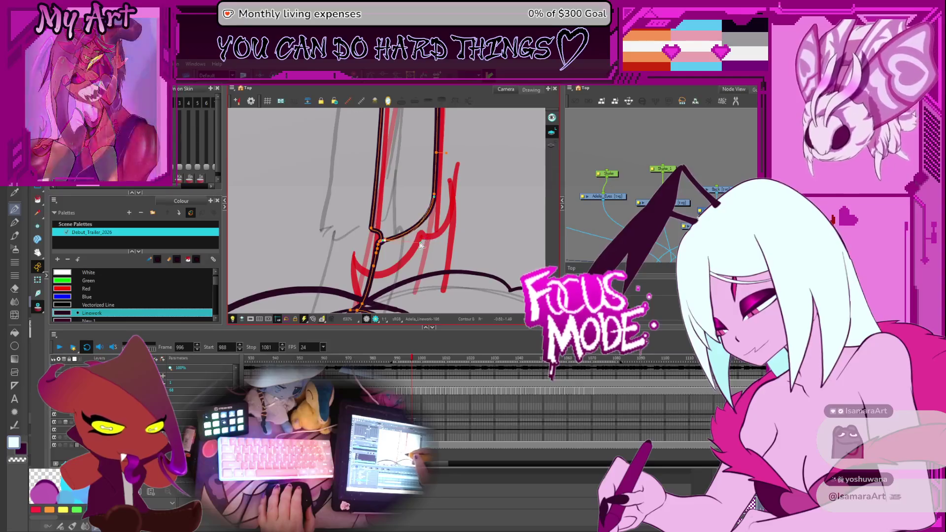
left_click(435, 199)
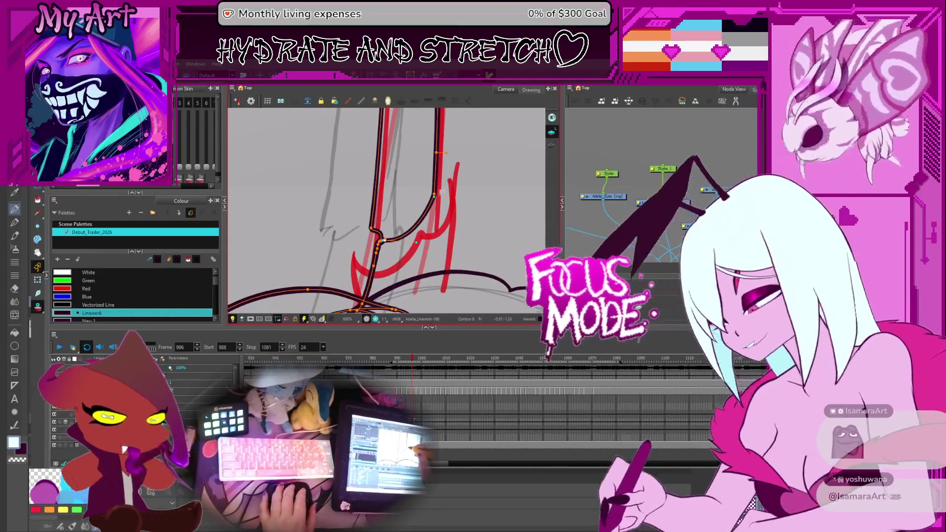
left_click_drag(433, 213, 435, 213)
left_click_drag(426, 257, 422, 266)
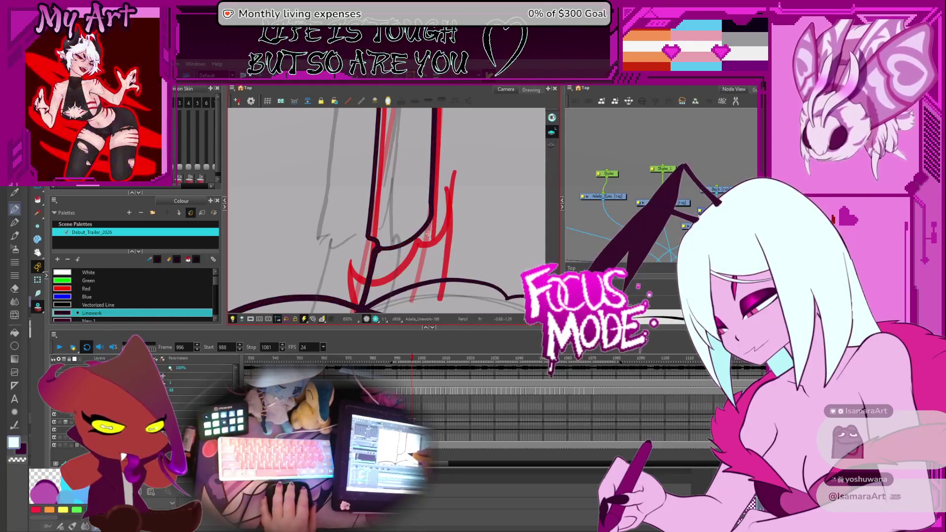
Redraw the horn edge upward from its base into the hook, retrying until it fits
left_click_drag(432, 299, 446, 203)
key("ctrl+z")
mouse_move(432, 302)
left_mouse_down()
mouse_move(445, 203)
mouse_move(471, 271)
mouse_move(404, 303)
mouse_move(434, 239)
left_mouse_up()
key("ctrl+z")
key("ctrl+z")
key("ctrl+z")
left_click_drag(394, 310, 419, 267)
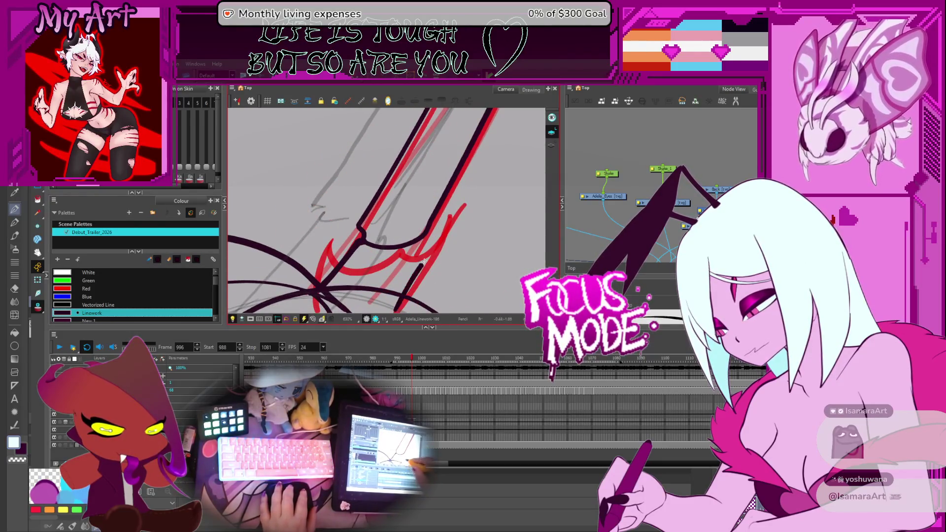
key("ctrl+z")
left_click_drag(394, 310, 429, 246)
key("ctrl+z")
left_click_drag(396, 308, 443, 232)
key("ctrl+z")
left_click_drag(397, 308, 446, 227)
key("ctrl+z")
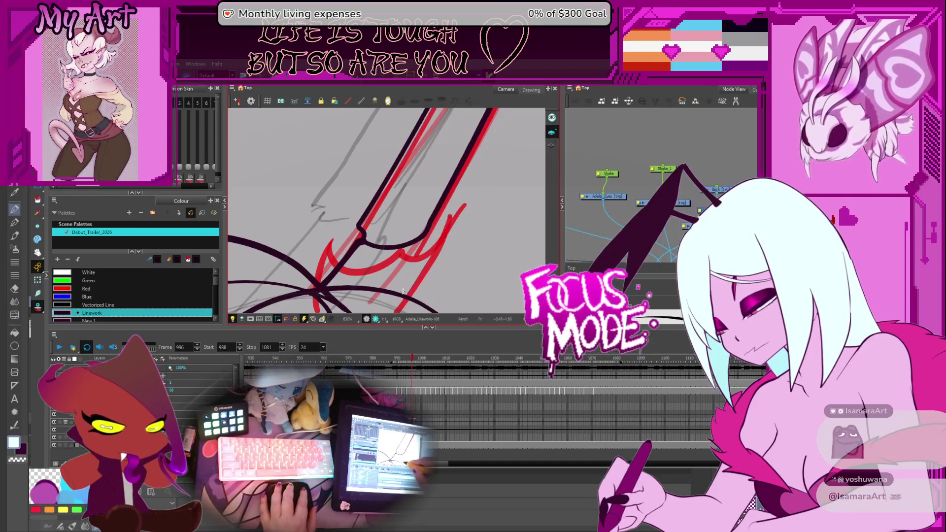
mouse_move(406, 287)
left_mouse_down()
mouse_move(433, 224)
mouse_move(434, 232)
left_mouse_up()
scroll(434, 266, "down", 5)
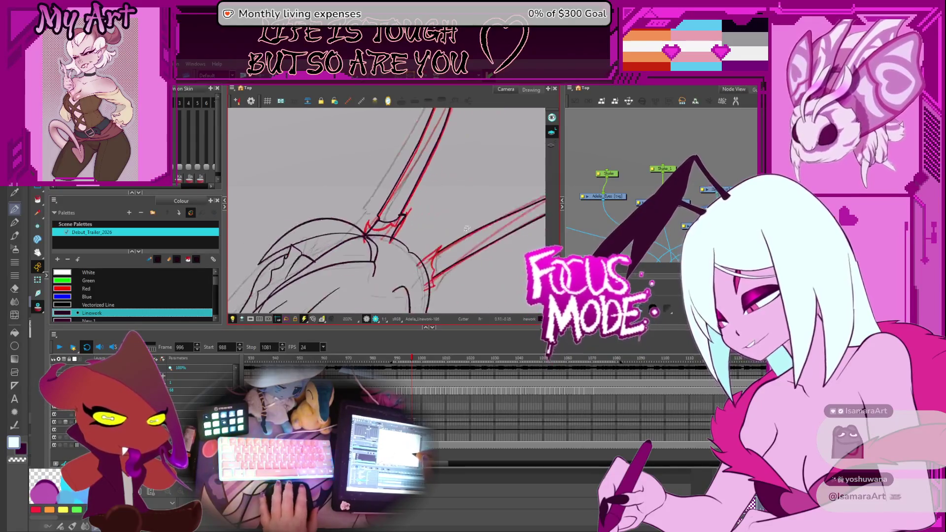
Select the black stroke at the left horn base and drag its end onto the red rough
scroll(460, 236, "up", 5)
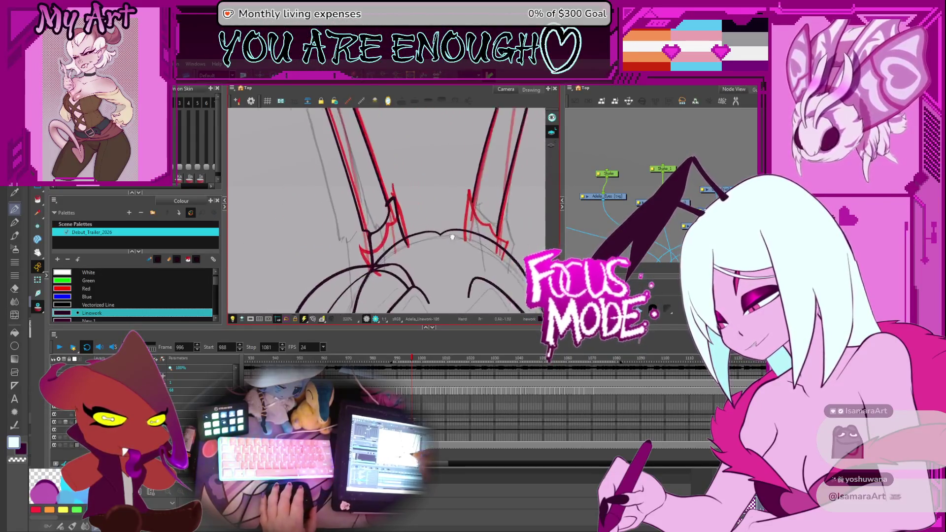
left_click_drag(329, 215, 423, 187)
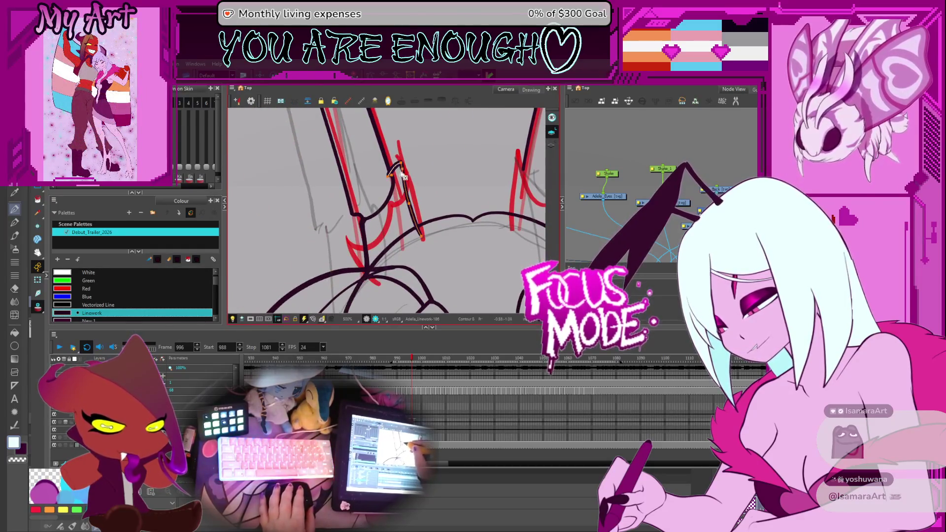
scroll(404, 177, "up", 2)
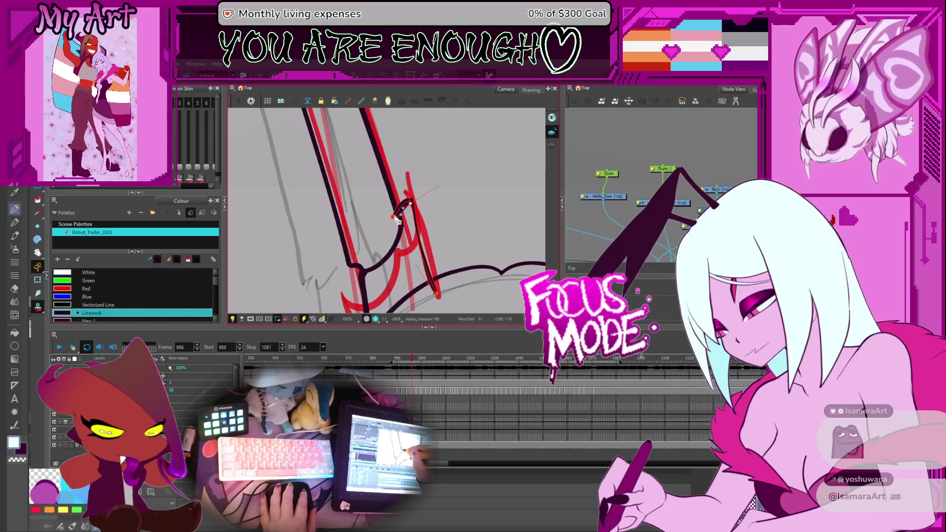
scroll(400, 228, "up", 3)
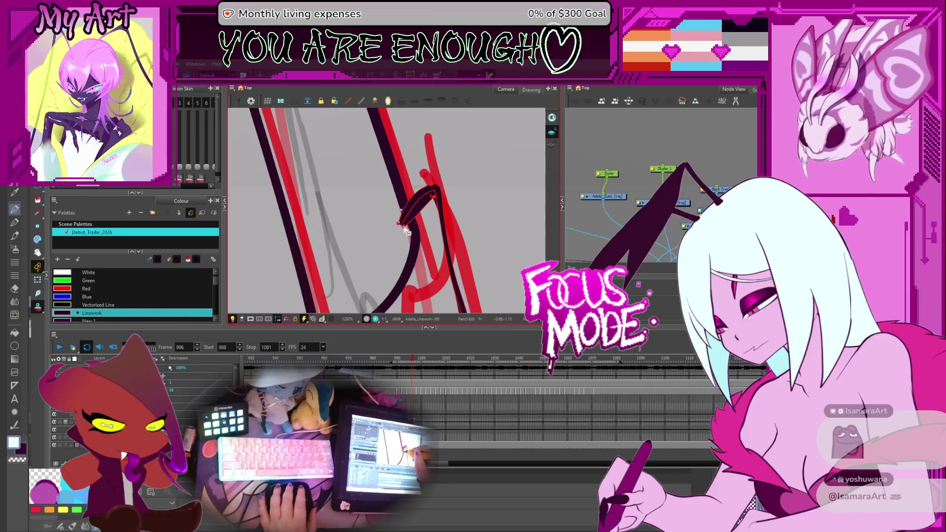
mouse_move(394, 219)
left_mouse_down()
mouse_move(408, 231)
mouse_move(428, 211)
left_mouse_up()
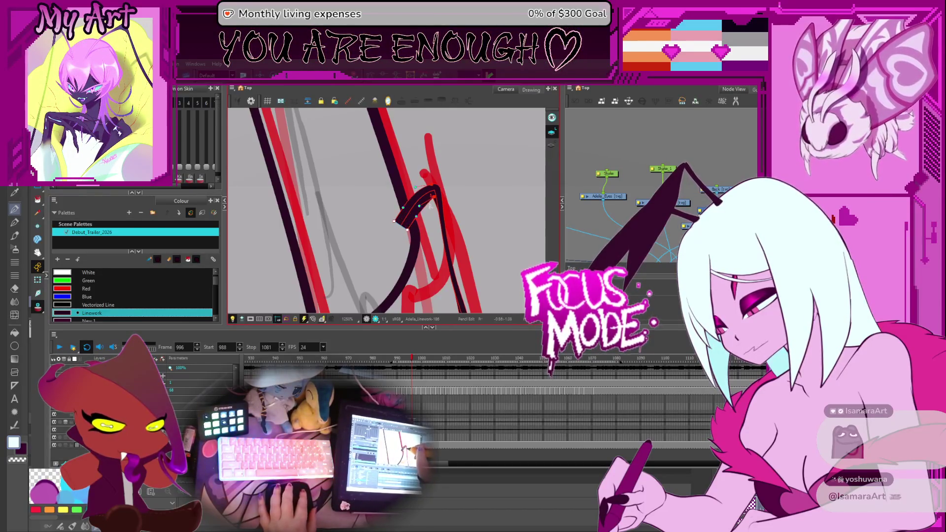
left_click(426, 211)
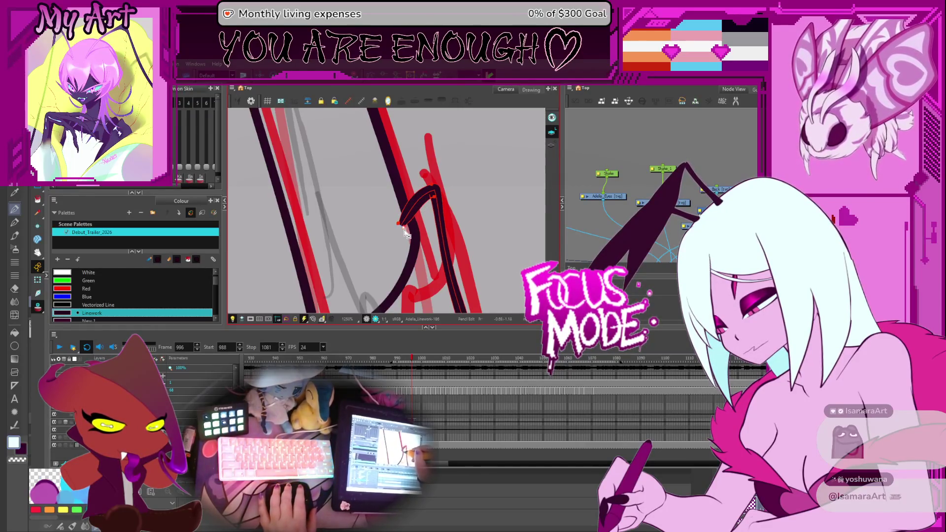
left_click_drag(407, 231, 401, 227)
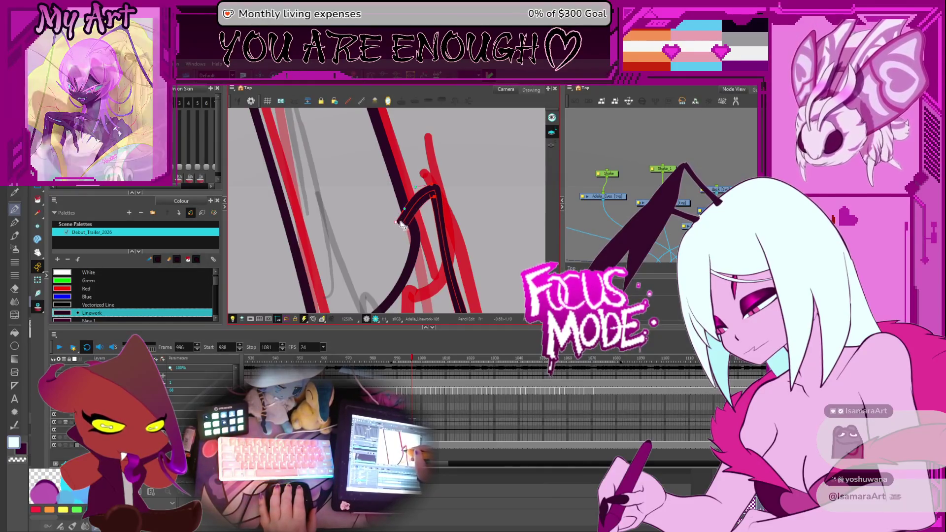
scroll(437, 221, "down", 5)
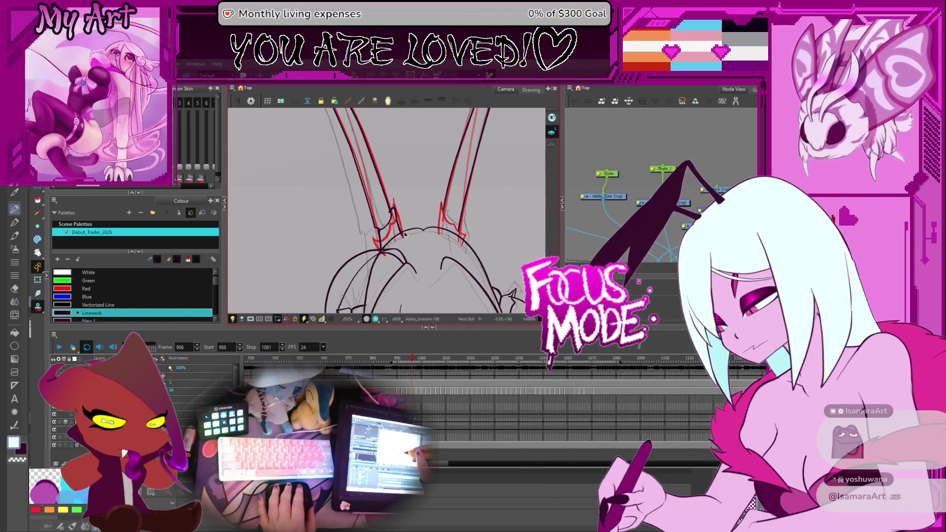
Select the black contours and their points at the left horn base
scroll(414, 254, "up", 2)
left_click(418, 266)
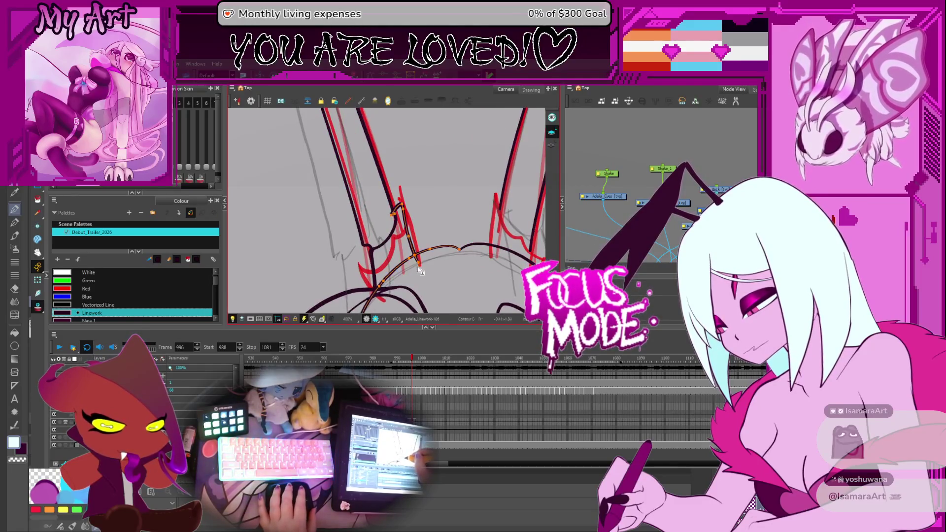
left_click(415, 254)
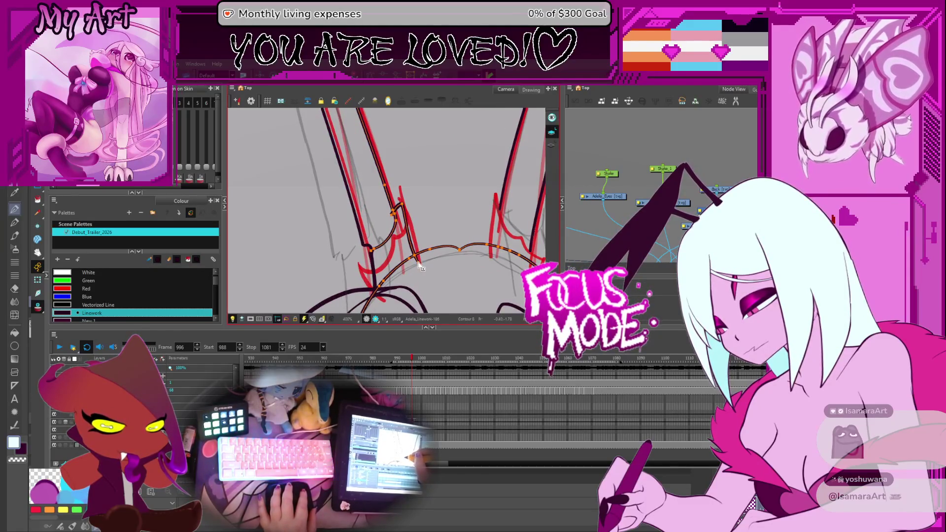
left_click_drag(415, 261, 430, 249)
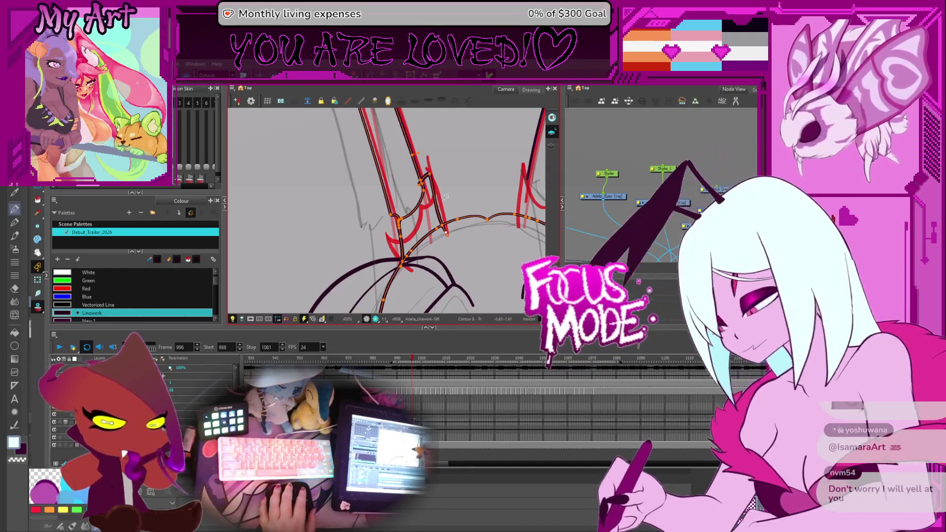
left_click_drag(445, 167, 430, 201)
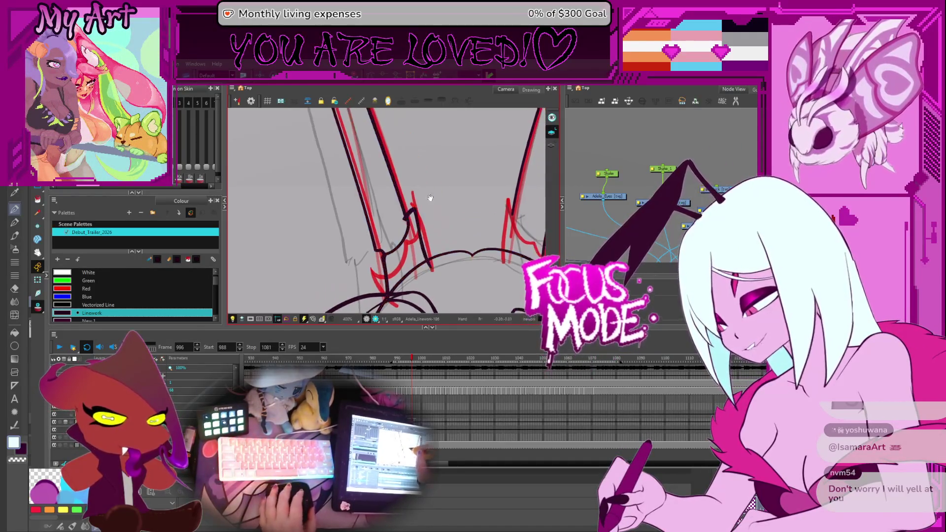
left_click(411, 213)
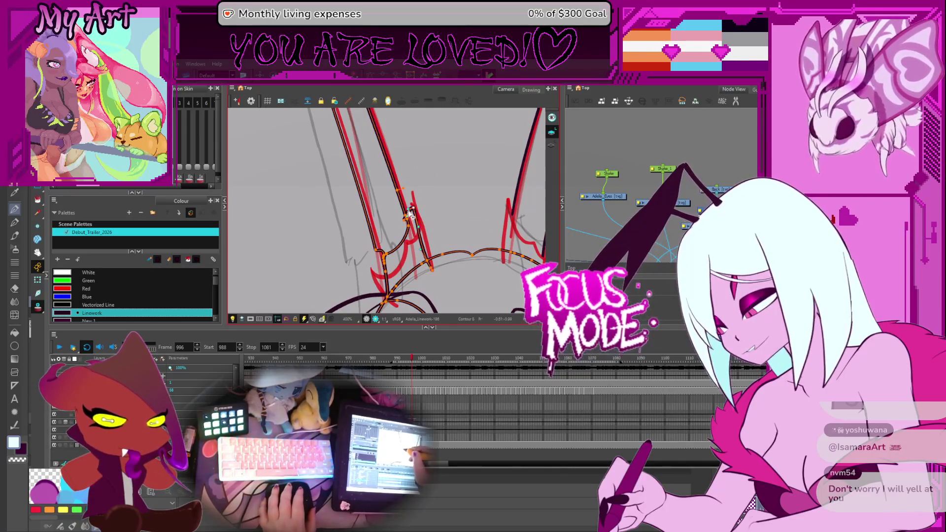
scroll(411, 213, "down", 2)
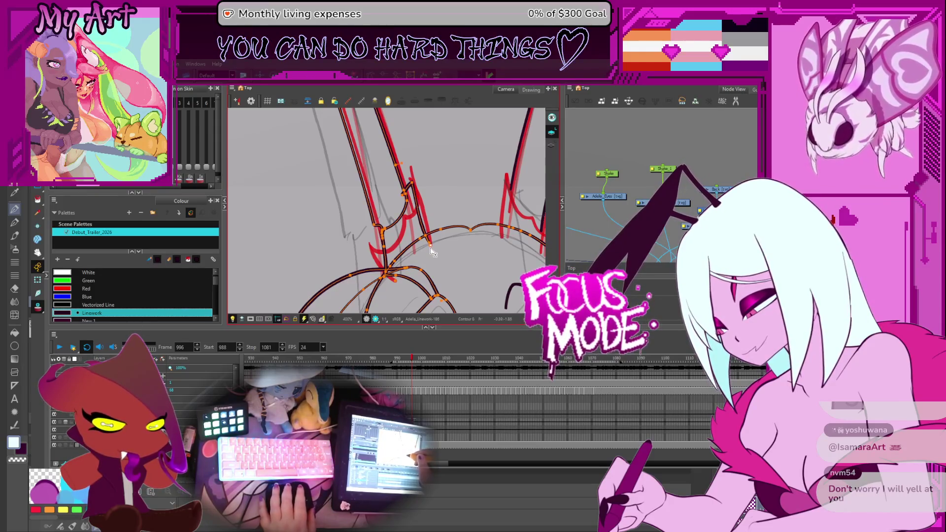
left_click(436, 239)
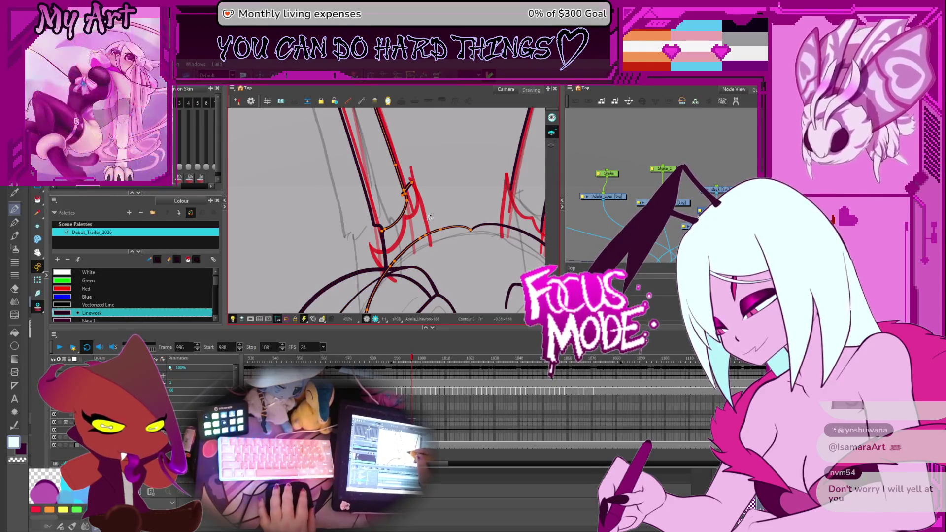
left_click(412, 190)
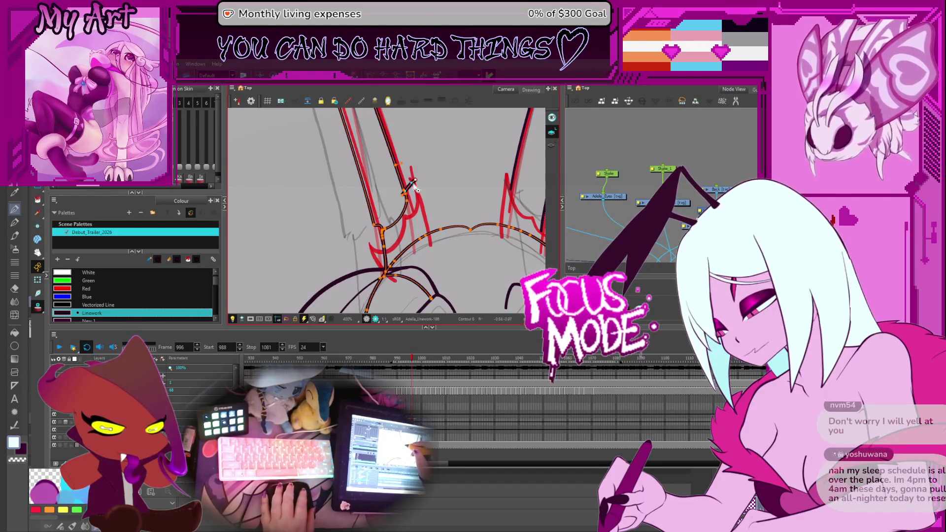
Stretch the short segment into a long line and curve it along the red horn
key("2")
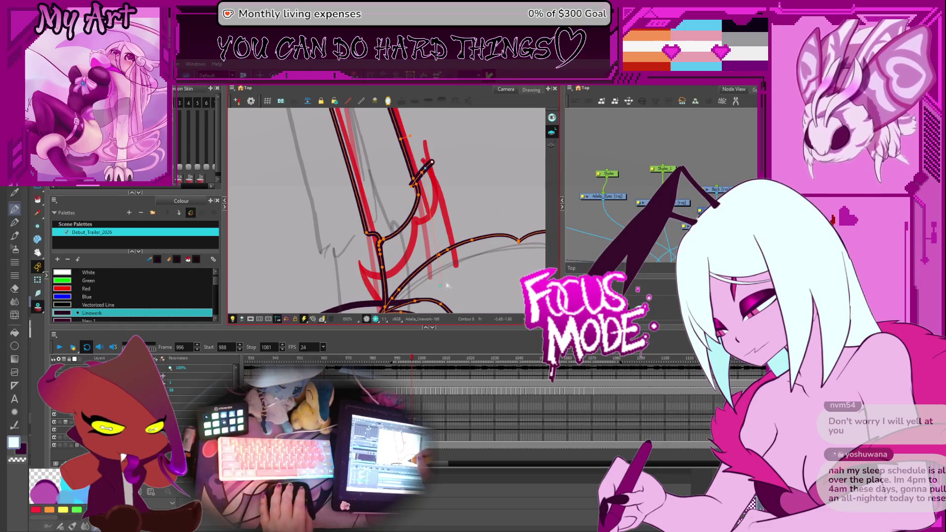
left_click_drag(431, 163, 442, 285)
left_click(425, 172)
left_click_drag(426, 169, 430, 213)
scroll(430, 212, "up", 2)
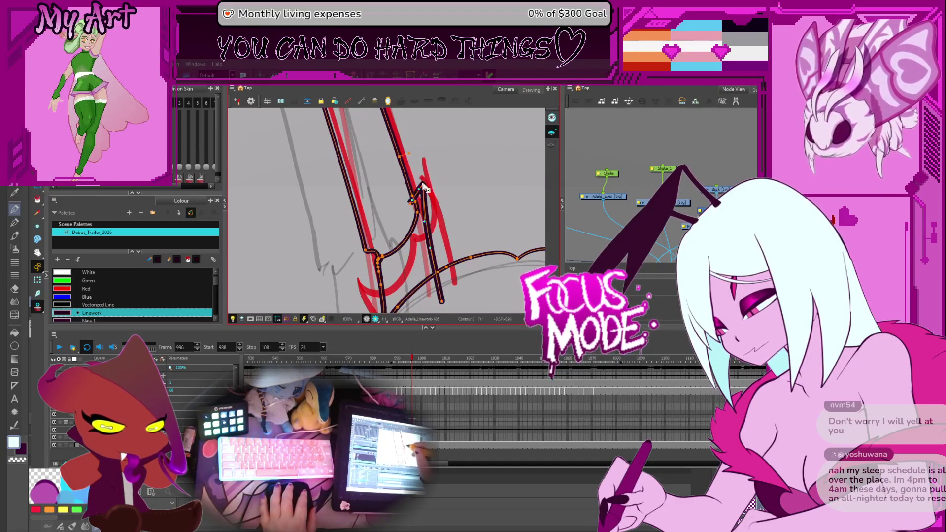
left_click(427, 185)
left_click(429, 249)
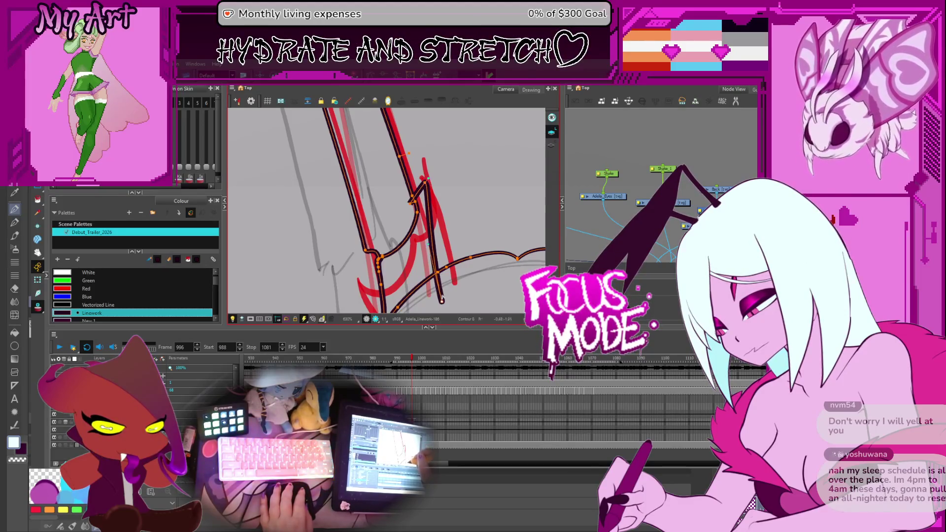
left_click(445, 303)
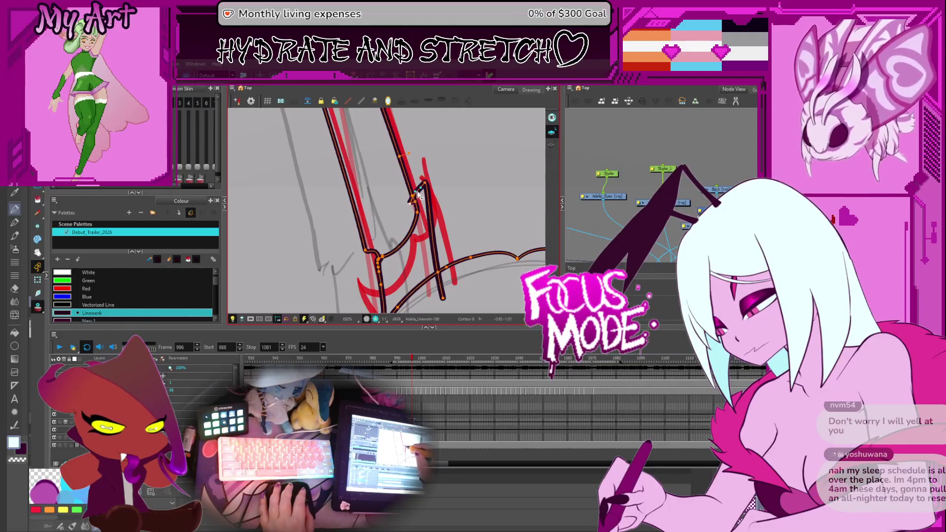
scroll(426, 188, "down", 5)
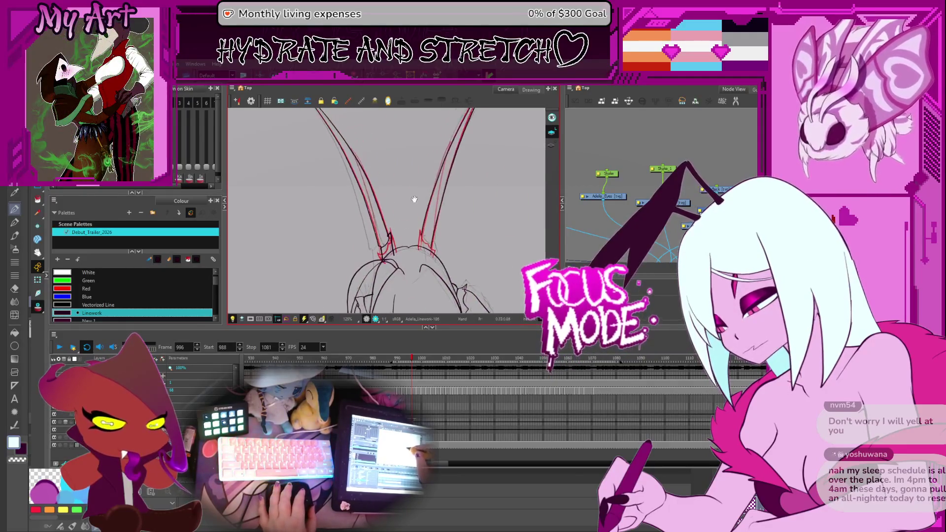
scroll(413, 208, "down", 2)
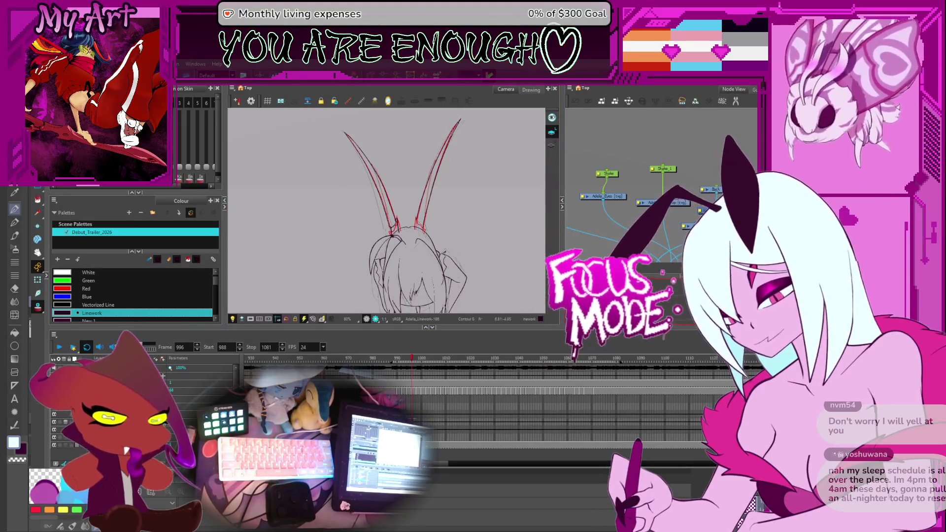
key("2")
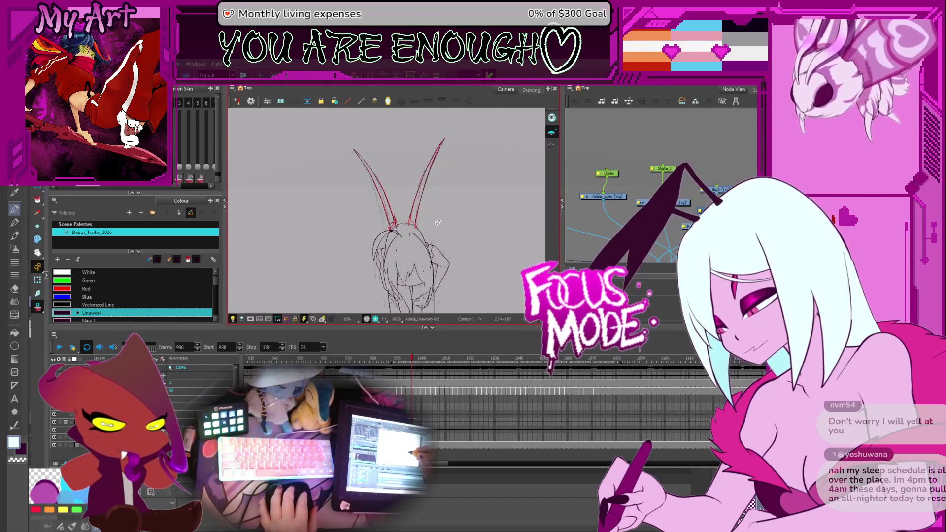
key("1")
key("1")
key("1")
key("2")
key("2")
key("2")
key("1")
key("1")
key("1")
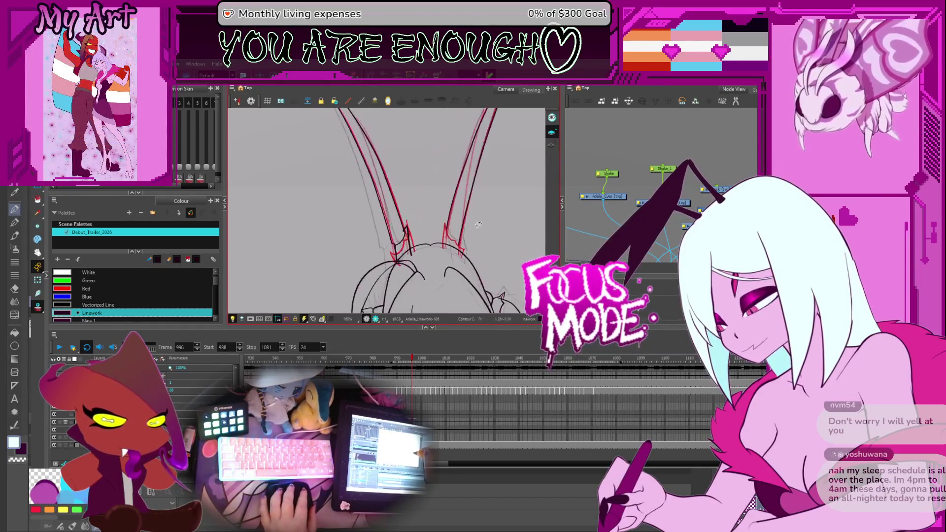
left_click_drag(424, 217, 393, 265)
left_click(424, 237)
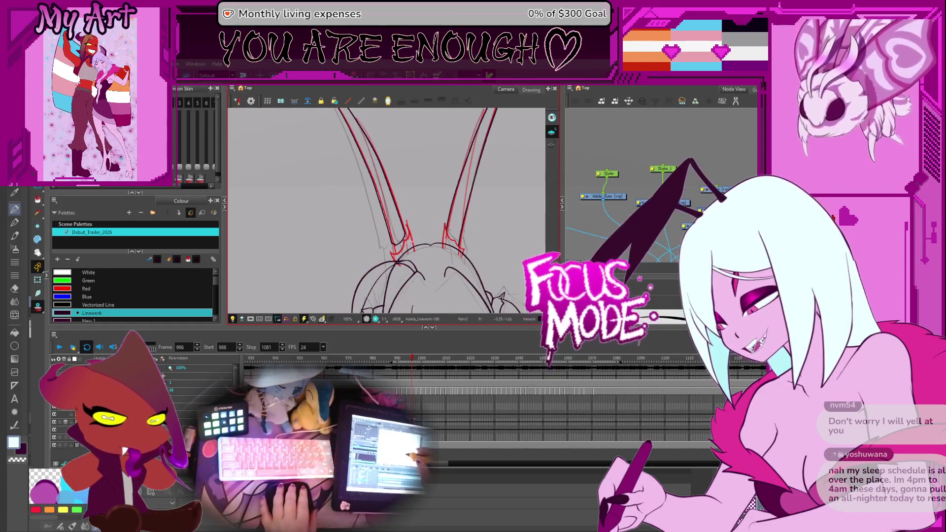
key("2")
key("2")
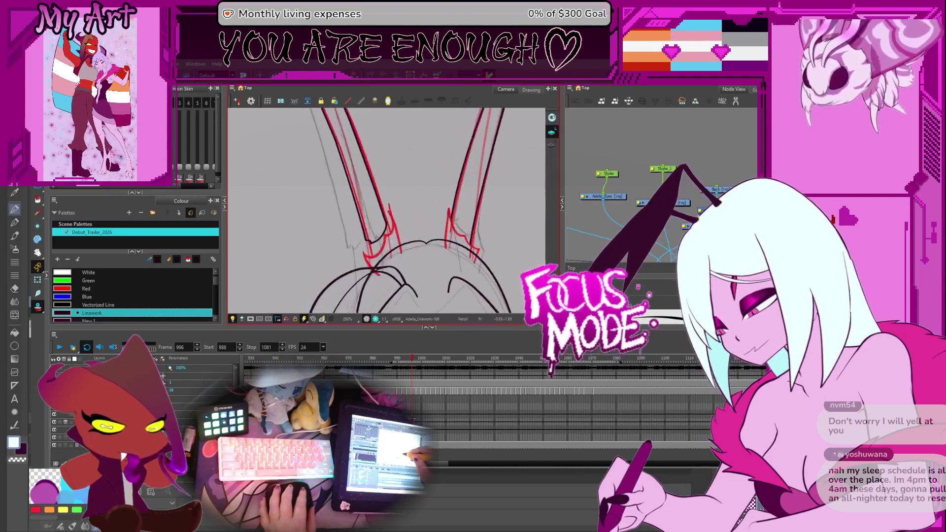
key("g")
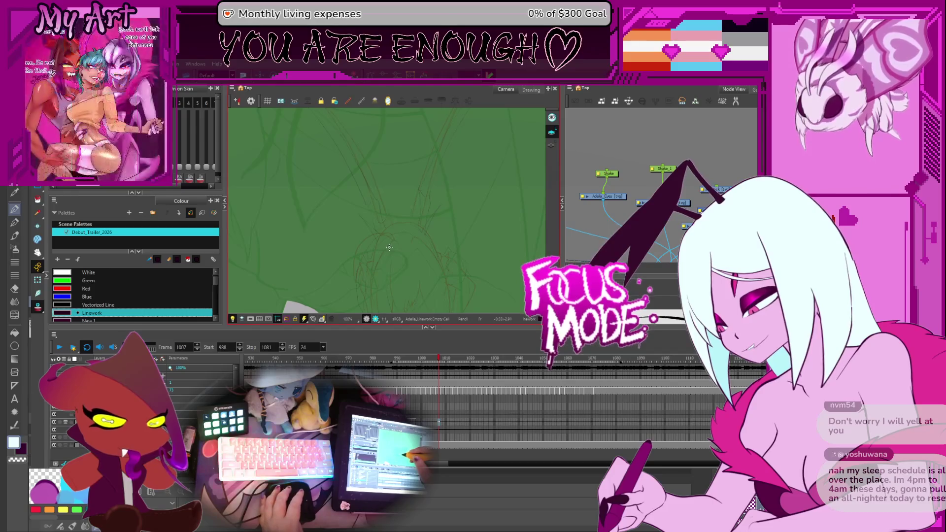
key("comma")
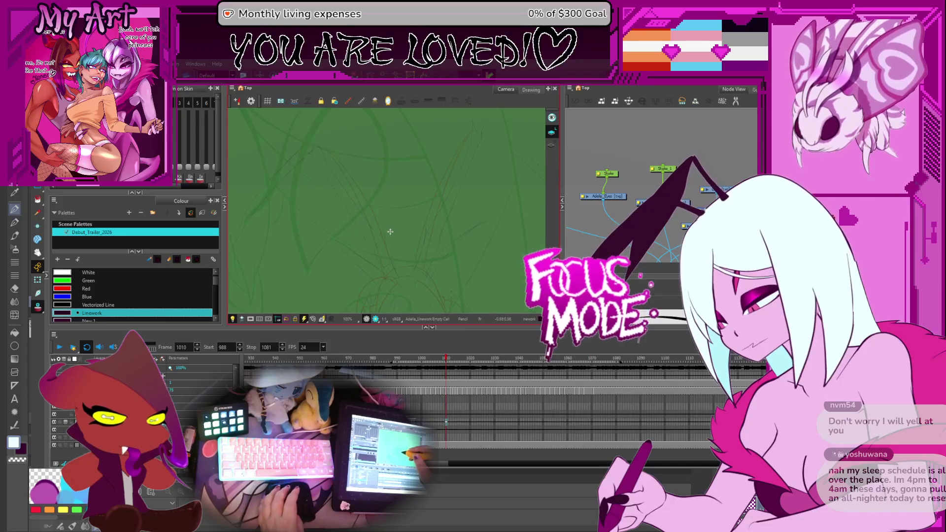
key("period")
key("period")
key("period")
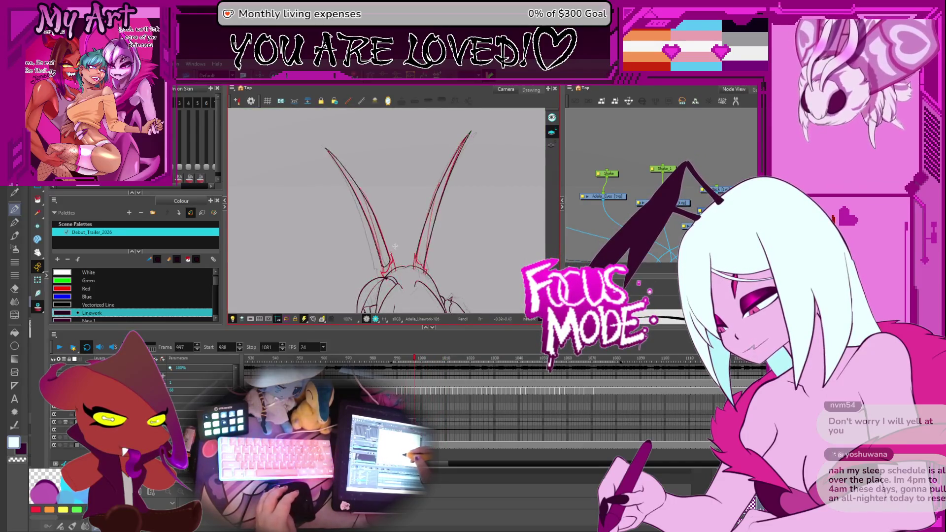
key("period")
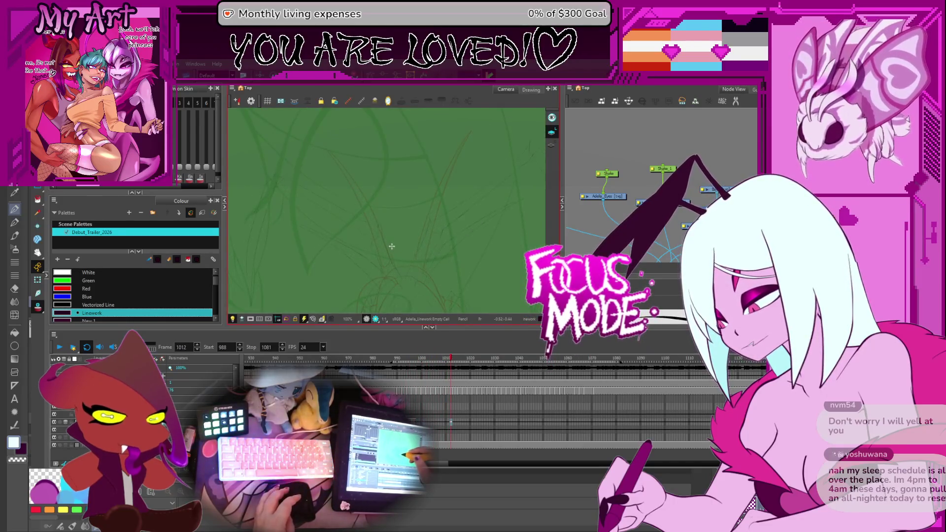
key("comma")
key("comma")
key("comma")
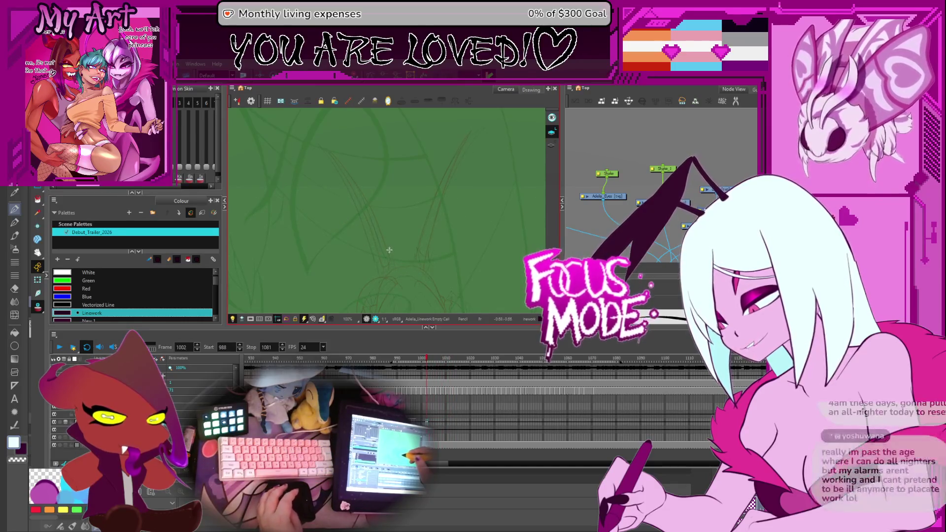
key("comma")
key("comma")
key("comma")
scroll(392, 221, "up", 3)
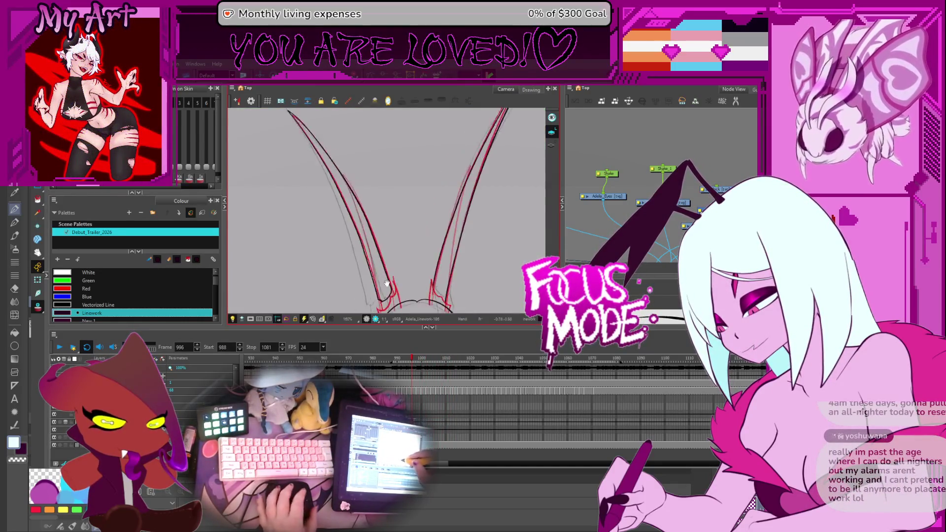
Undo the stray loop stroke and the trial line at the left antenna base
scroll(393, 218, "up", 2)
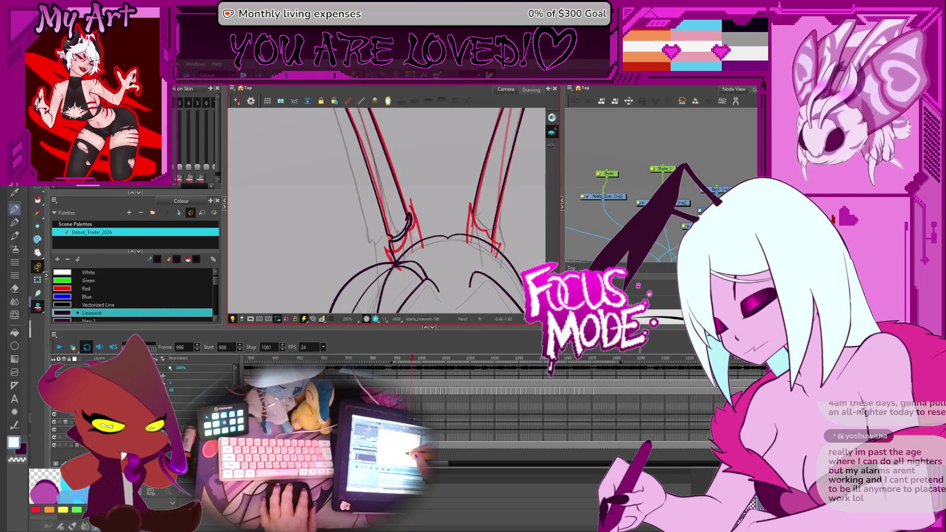
key("alt+s")
key("ctrl+z")
key("alt+slash")
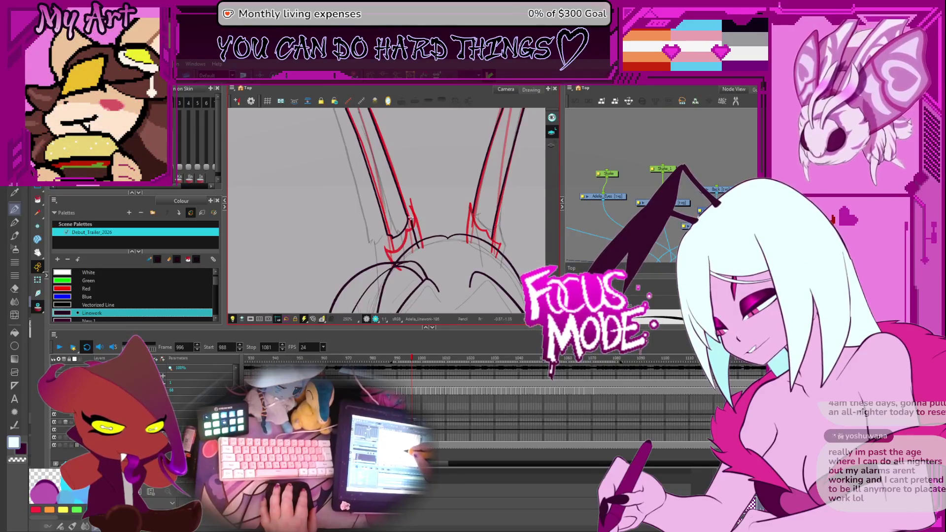
scroll(427, 222, "up", 2)
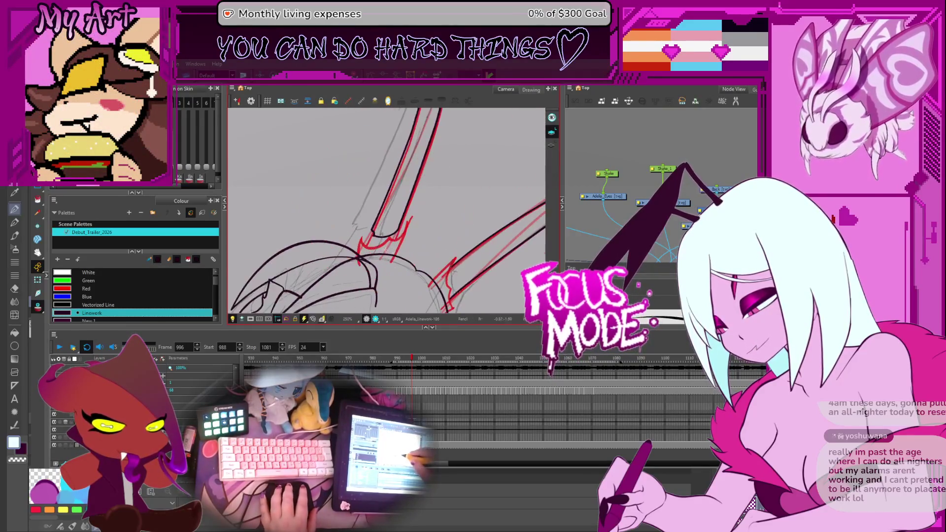
left_click_drag(394, 291, 410, 245)
key("ctrl+z")
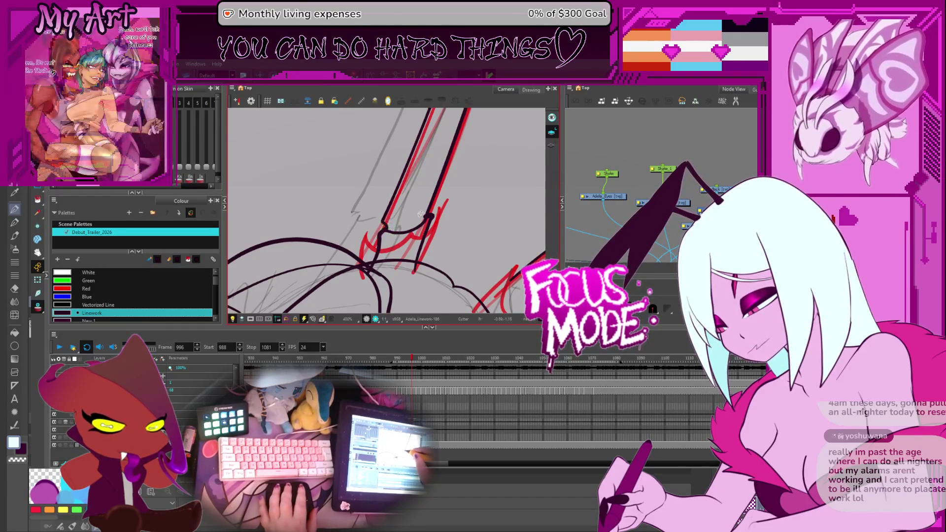
Rotate the canvas so the antennae stand upright and zoom in on the base
scroll(445, 223, "down", 5)
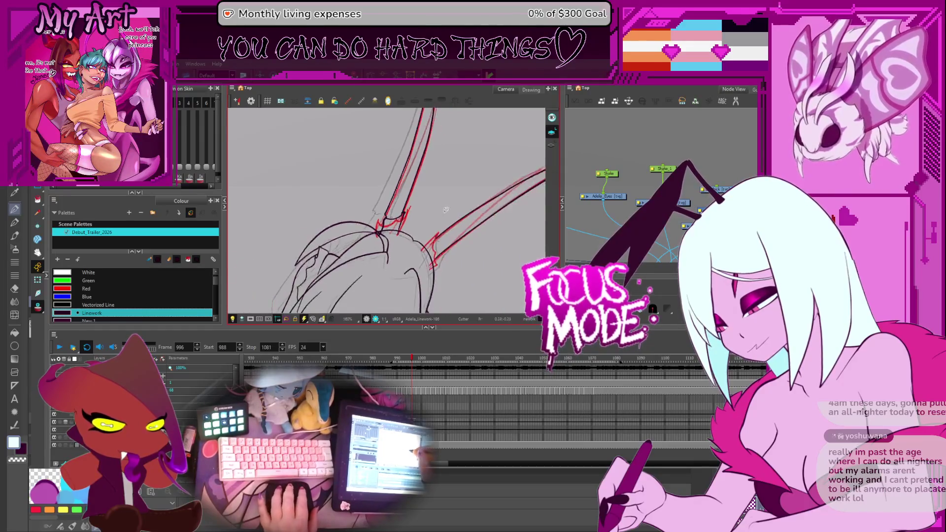
left_click_drag(436, 199, 390, 201)
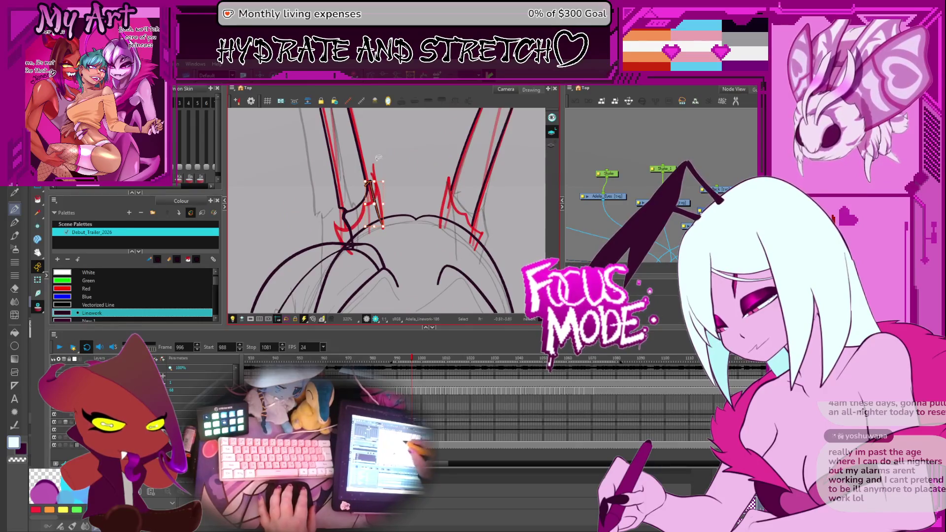
scroll(375, 184, "up", 4)
scroll(376, 184, "up", 3)
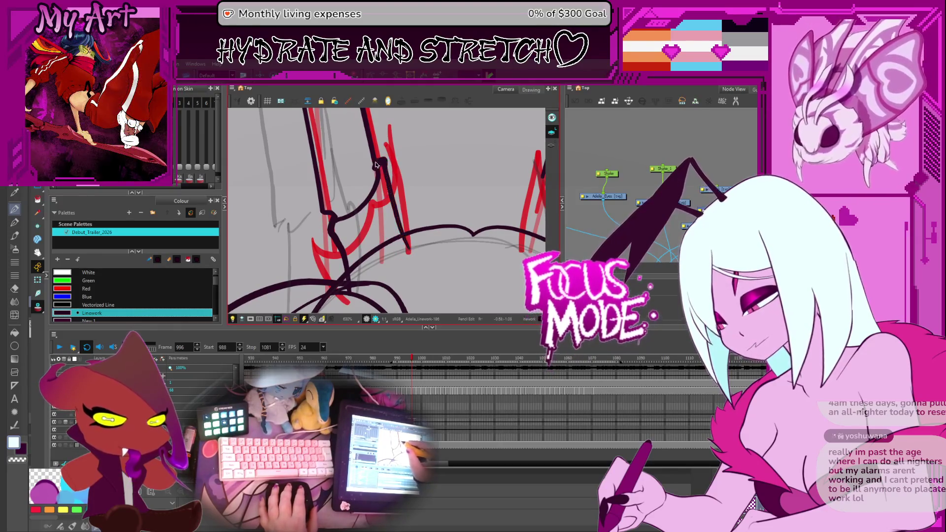
scroll(377, 167, "up", 3)
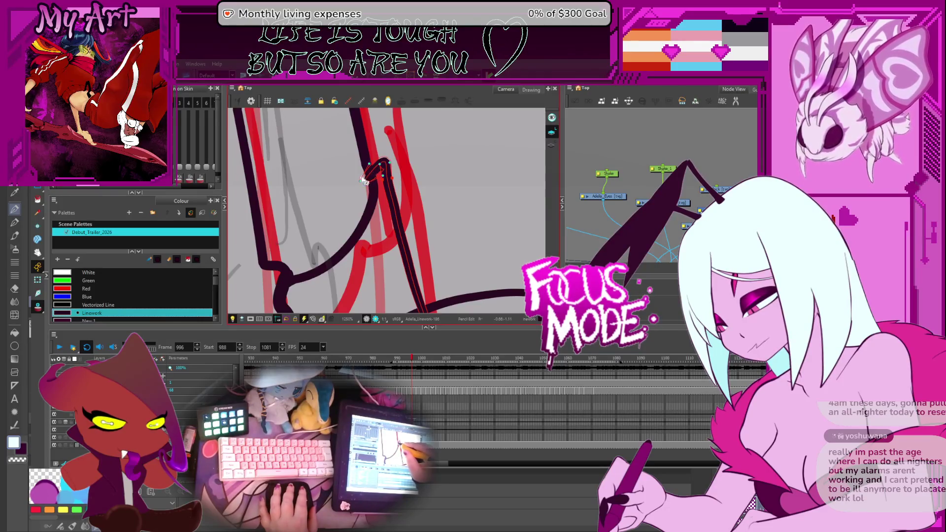
scroll(374, 212, "down", 3)
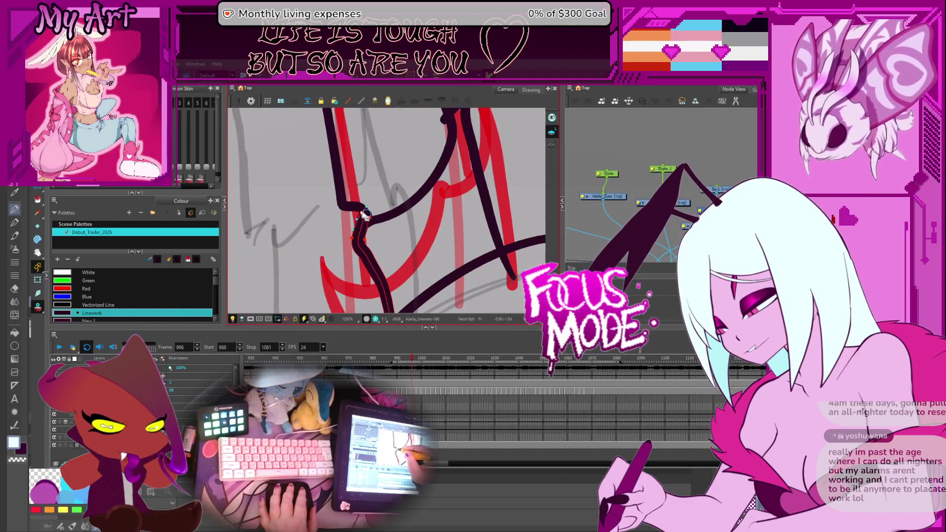
left_click(355, 242)
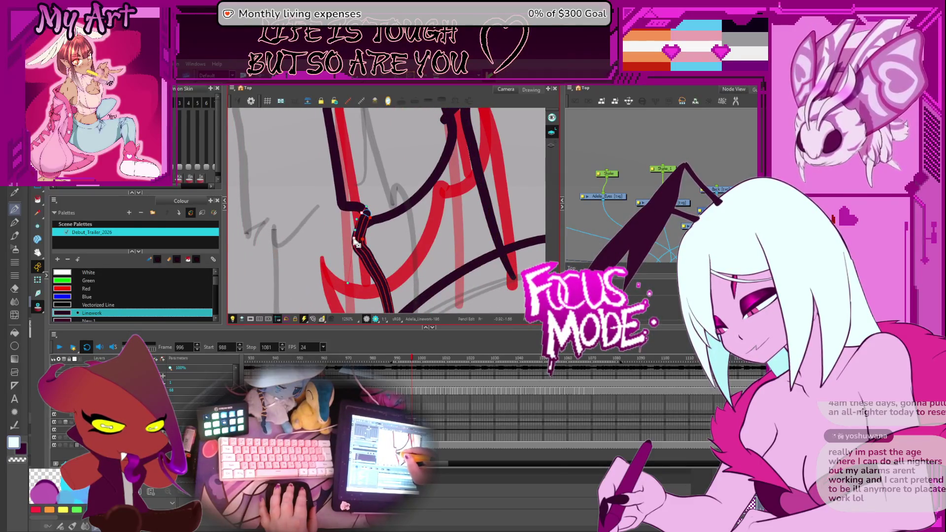
scroll(436, 236, "down", 2)
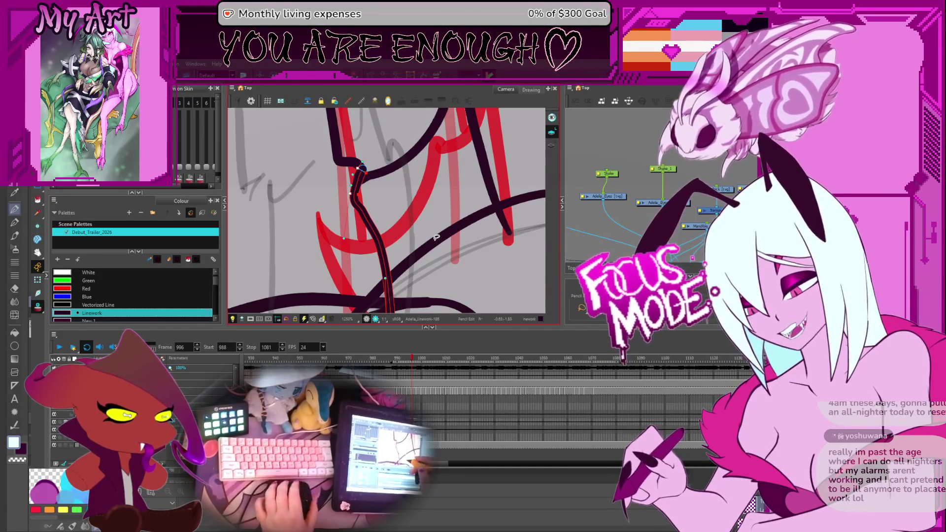
scroll(468, 261, "down", 4)
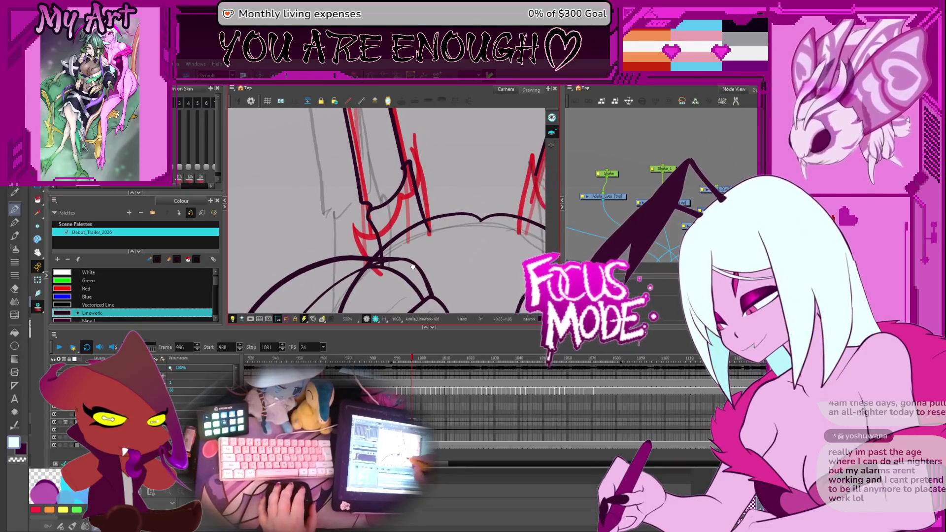
scroll(395, 223, "up", 3)
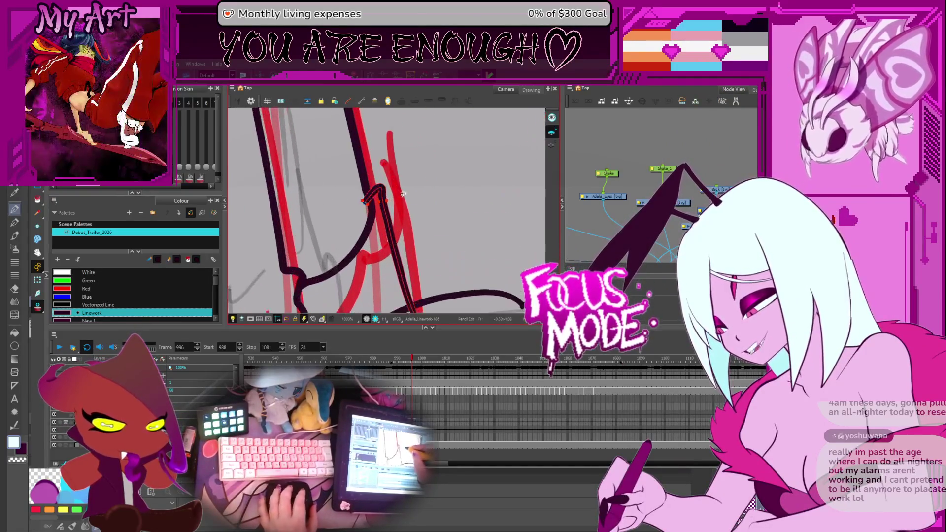
left_click(408, 244)
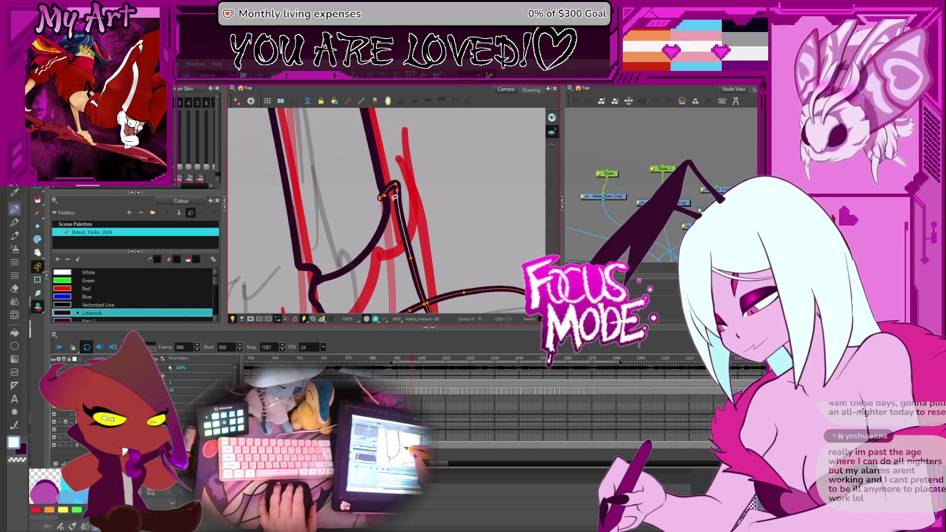
left_click(381, 199)
left_click_drag(456, 269, 488, 229)
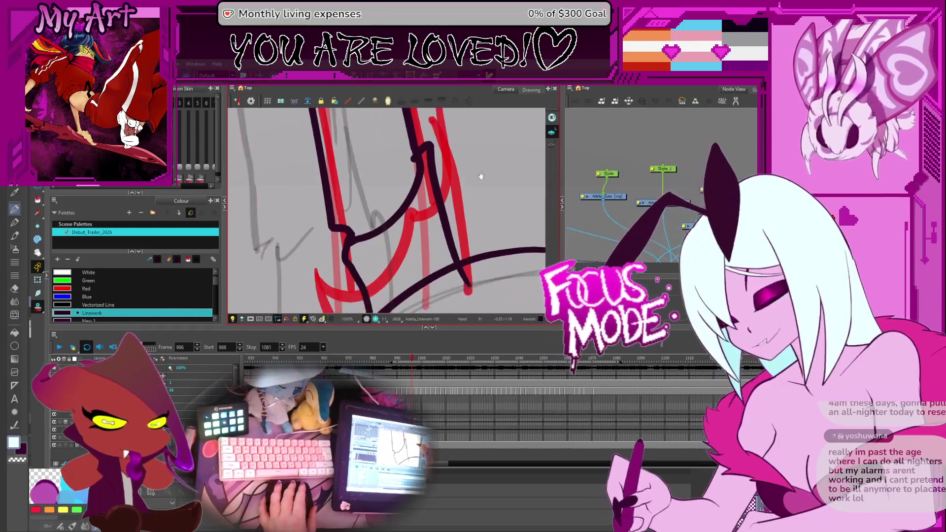
left_click_drag(458, 275, 462, 270)
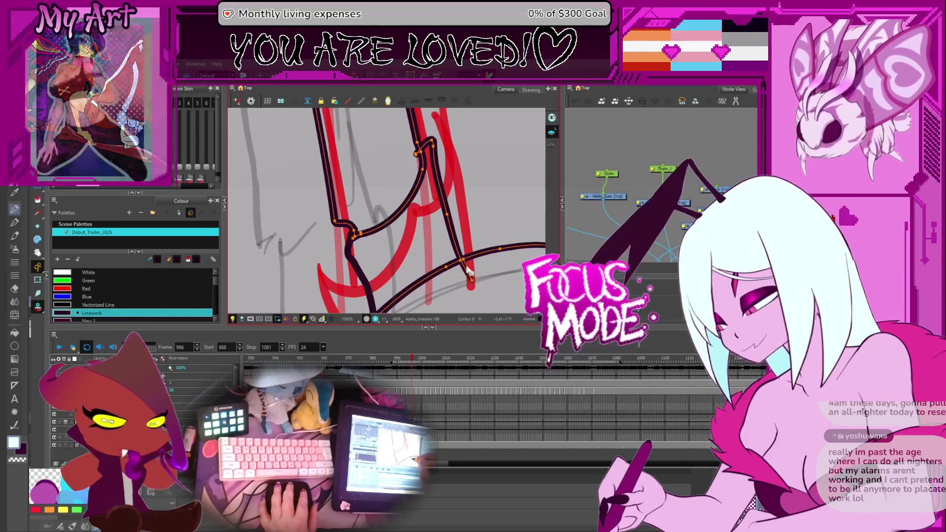
scroll(472, 264, "down", 4)
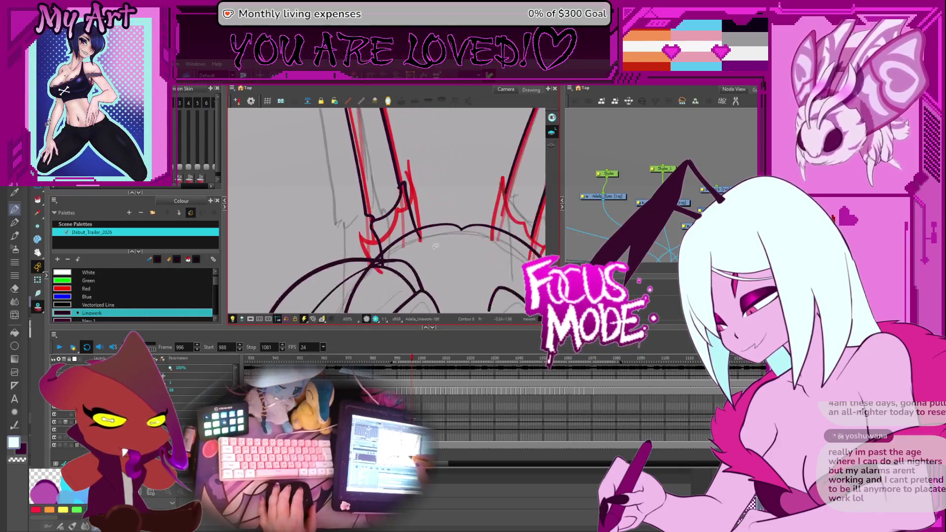
left_click_drag(430, 259, 402, 255)
Try inking the antenna's inner edge and base, undoing attempts and re-angling the canvas
mouse_move(469, 246)
left_mouse_down()
mouse_move(422, 238)
mouse_move(439, 253)
mouse_move(481, 233)
mouse_move(410, 213)
left_mouse_up()
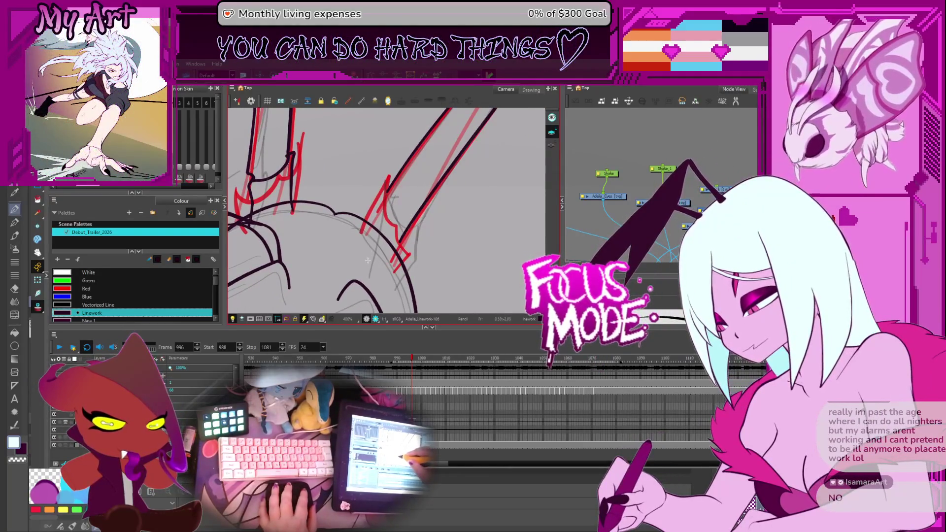
left_click_drag(388, 180, 370, 256)
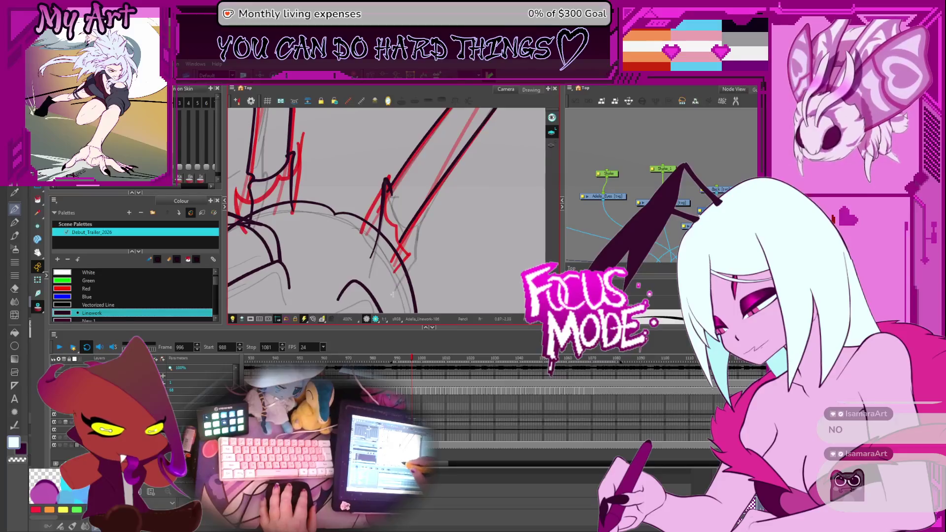
left_click_drag(390, 196, 413, 256)
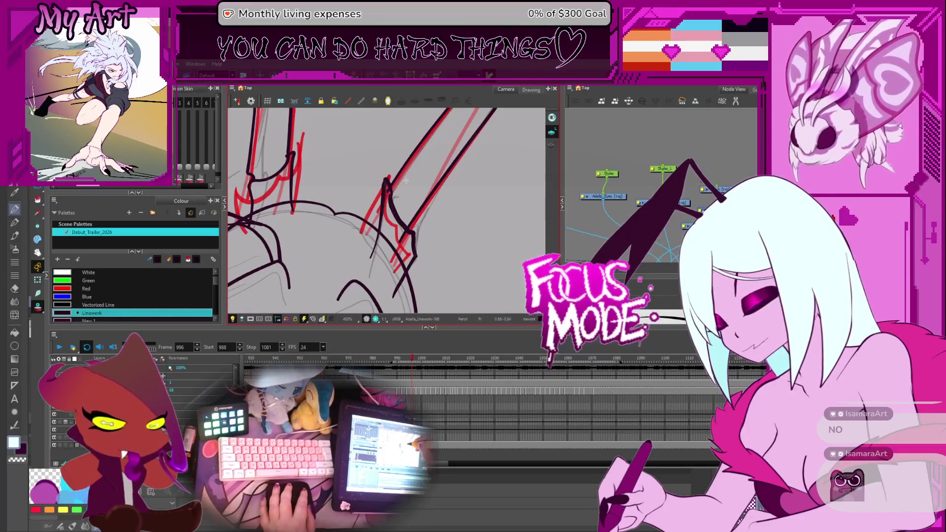
key("ctrl+z")
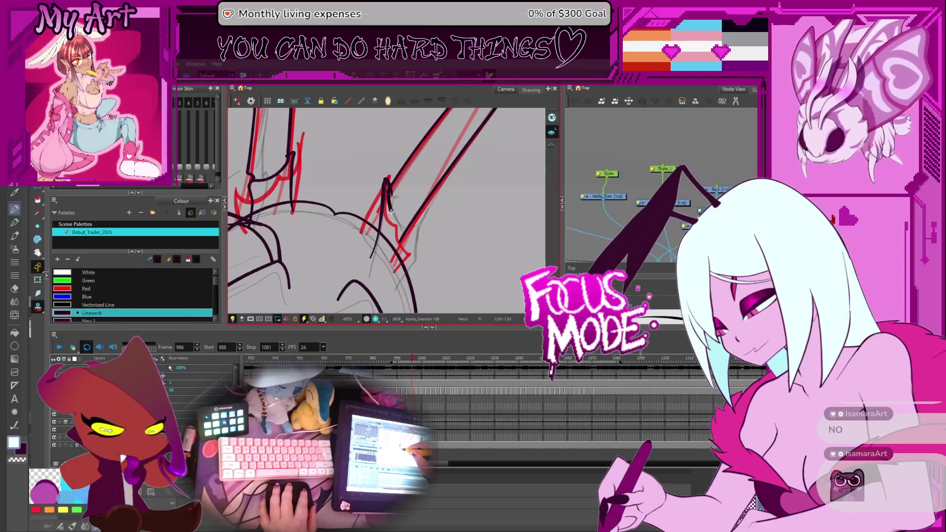
mouse_move(393, 218)
left_mouse_down()
mouse_move(395, 235)
mouse_move(402, 195)
left_mouse_up()
key("ctrl+z")
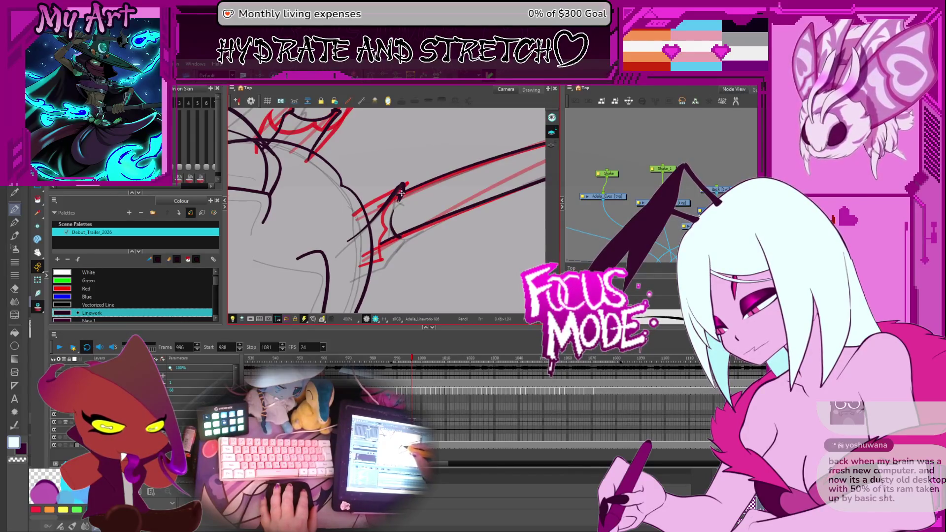
key("ctrl+z")
left_click_drag(407, 238, 451, 235)
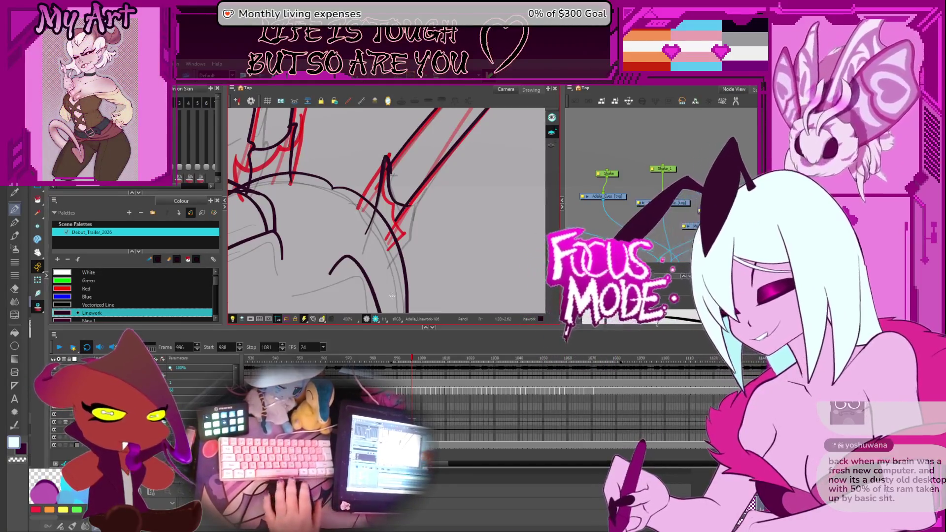
key("2")
Ink the antenna's lower edge, extend it up the side, and draw the curved base hook
left_click_drag(388, 301, 430, 248)
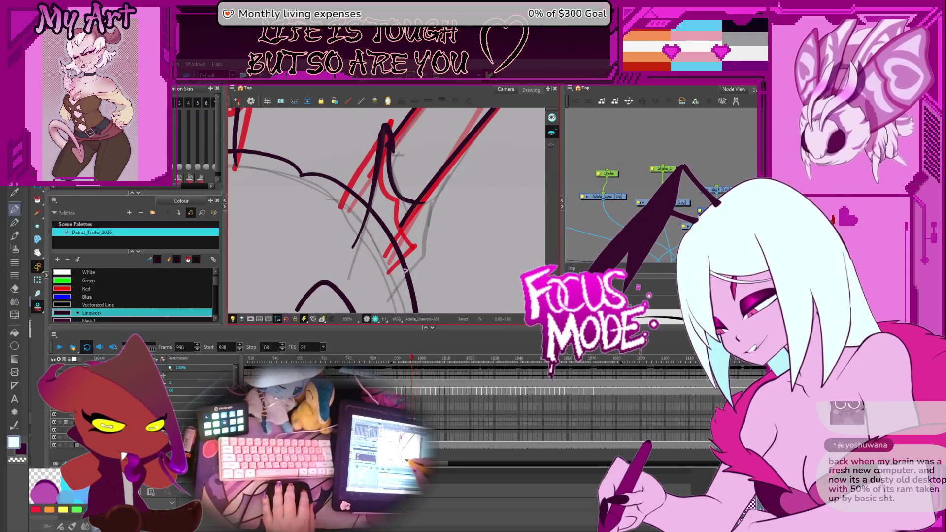
key("ctrl+z")
left_click_drag(388, 302, 430, 248)
key("ctrl+z")
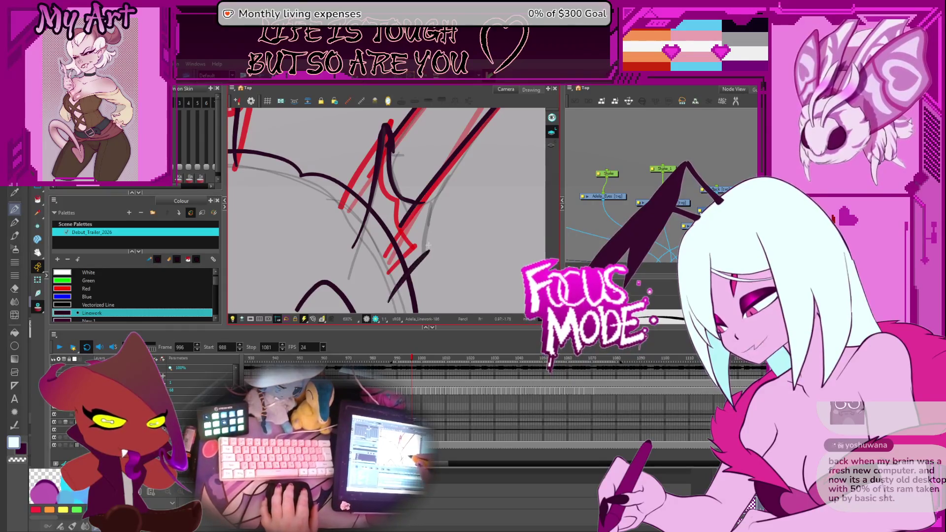
left_click_drag(388, 298, 433, 245)
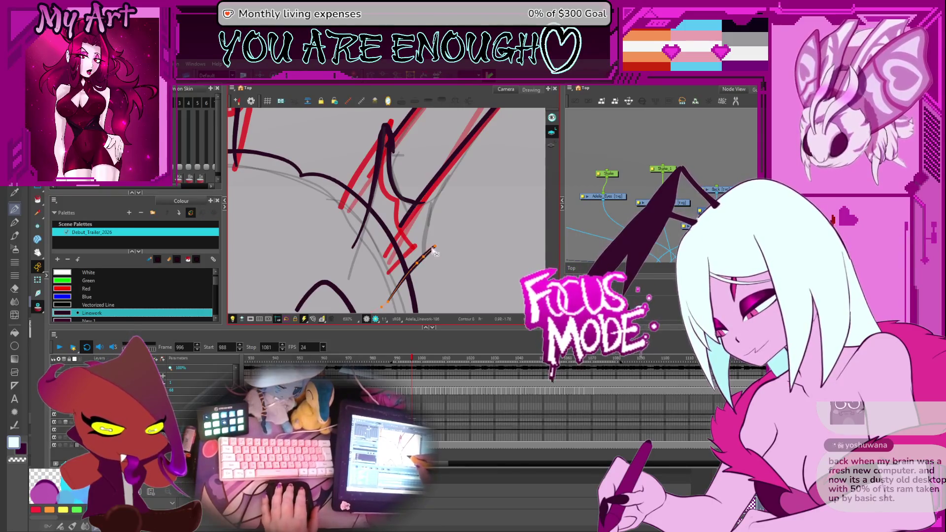
mouse_move(426, 251)
left_mouse_down()
mouse_move(441, 172)
mouse_move(435, 213)
left_mouse_up()
mouse_move(390, 162)
left_mouse_down()
mouse_move(424, 224)
mouse_move(404, 220)
mouse_move(427, 225)
left_mouse_up()
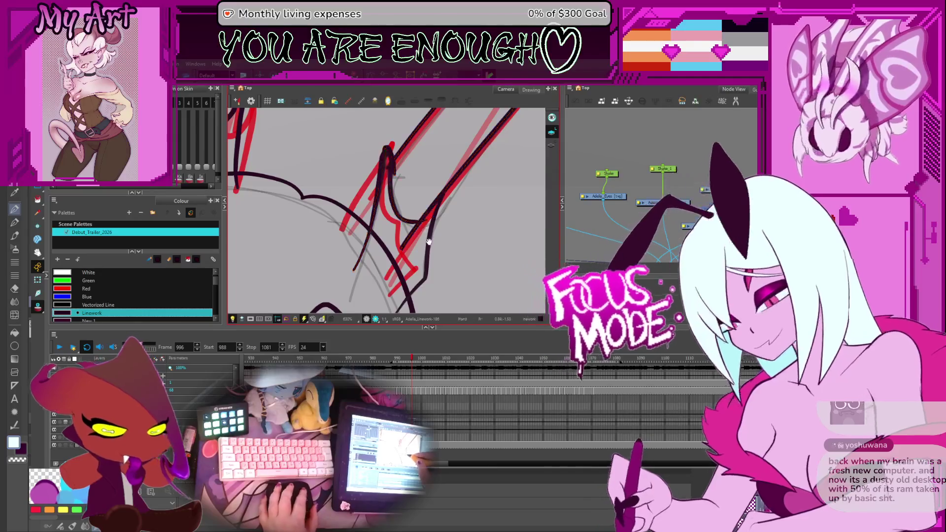
scroll(426, 227, "up", 3)
Reshape the hook curve to sit higher and adjust the right horn stroke's curve
left_click(474, 213)
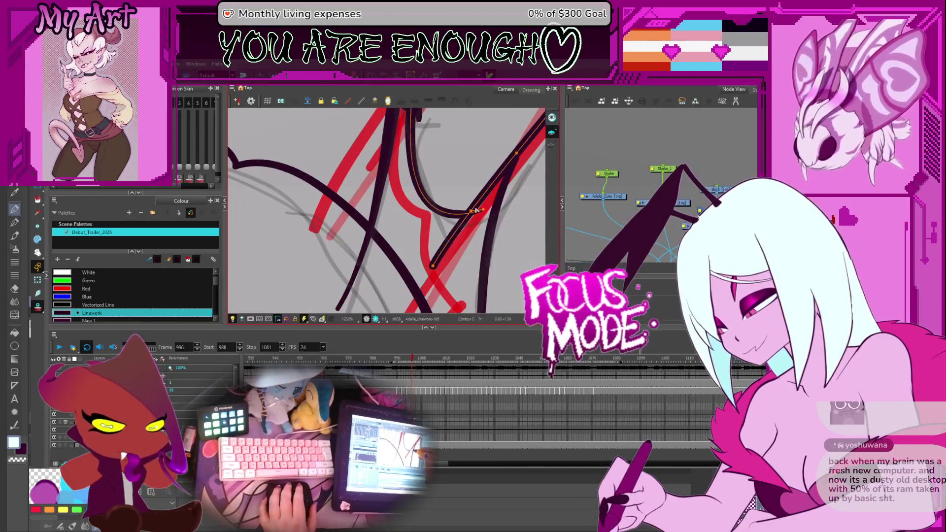
left_click(485, 212)
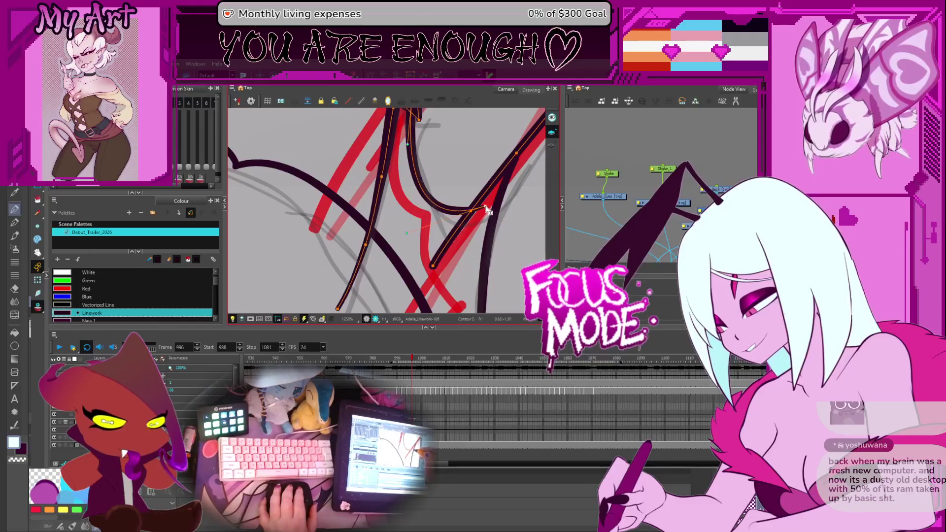
mouse_move(482, 204)
left_mouse_down()
mouse_move(429, 210)
mouse_move(432, 254)
left_mouse_up()
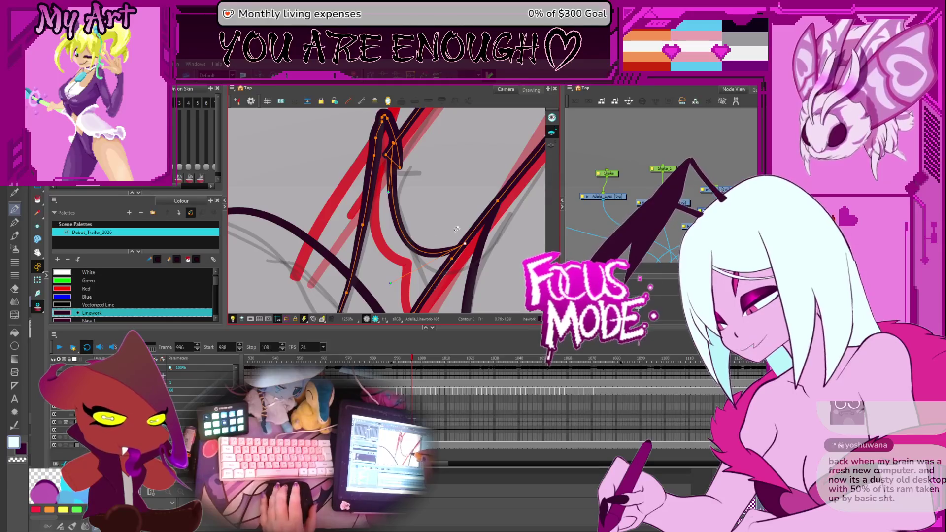
left_click(497, 209)
left_click_drag(490, 215, 485, 218)
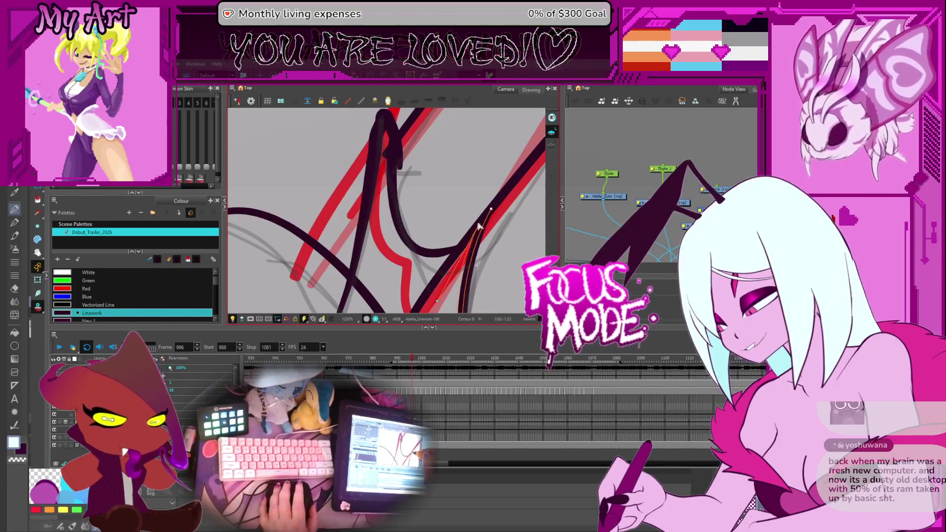
Select the lower curve and add a short dark stroke at the horn base
left_click_drag(431, 301, 441, 231)
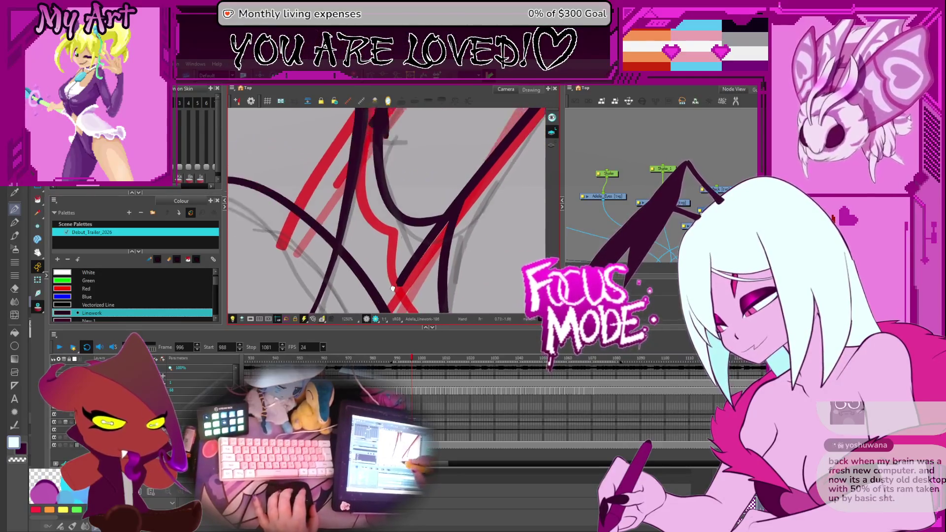
scroll(423, 247, "down", 3)
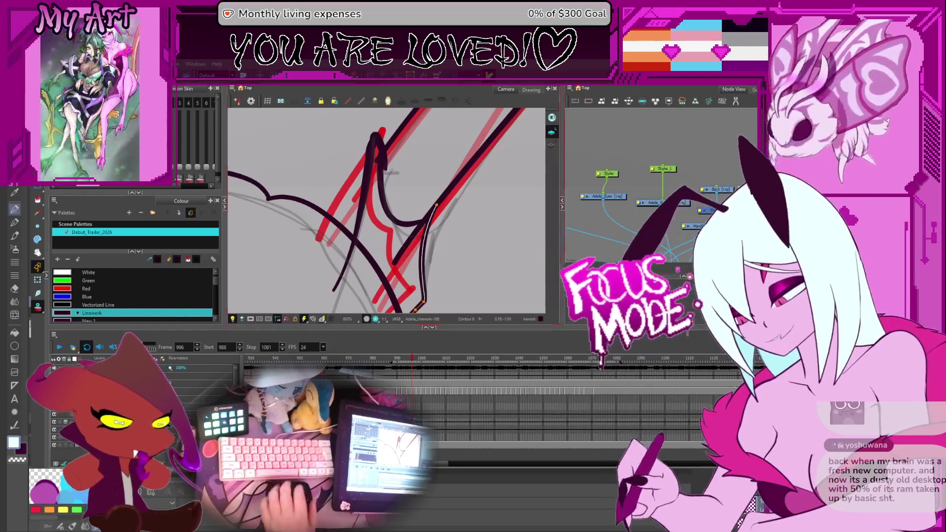
scroll(476, 198, "down", 5)
scroll(429, 216, "up", 4)
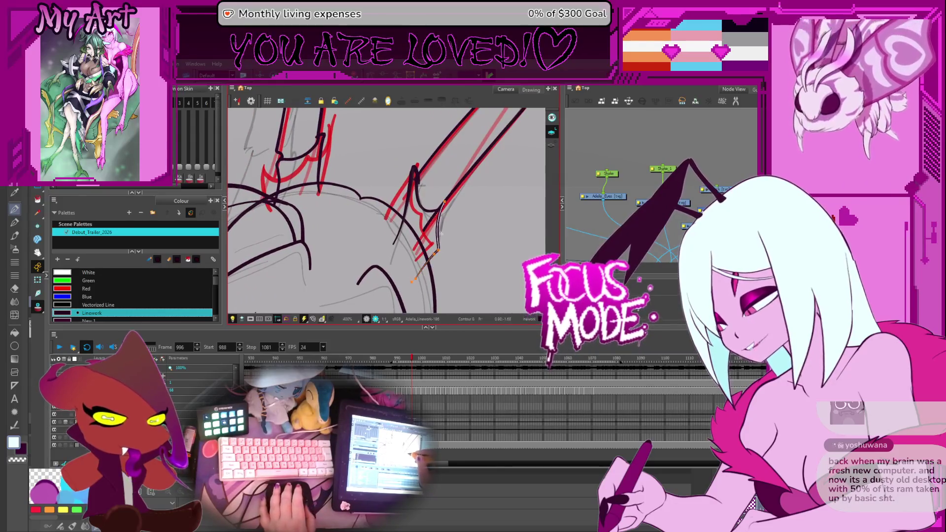
left_click(447, 222)
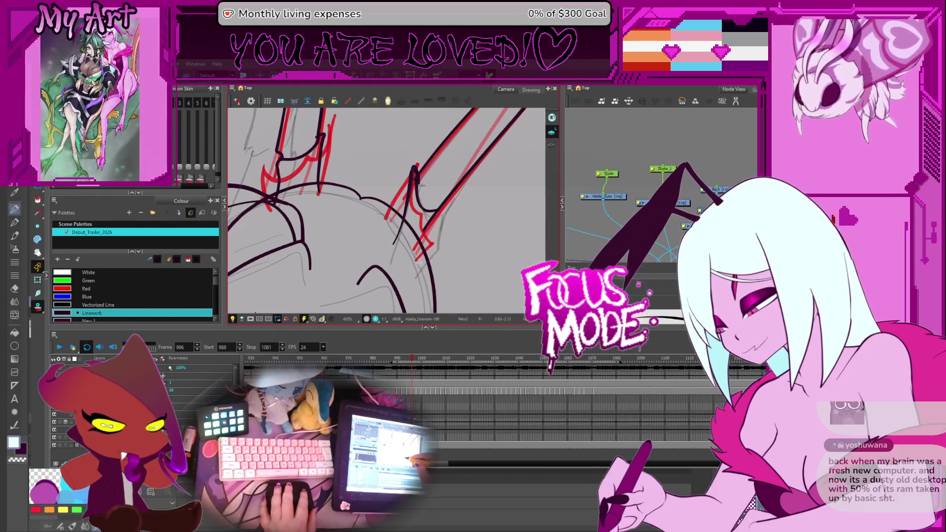
left_click_drag(430, 244, 439, 223)
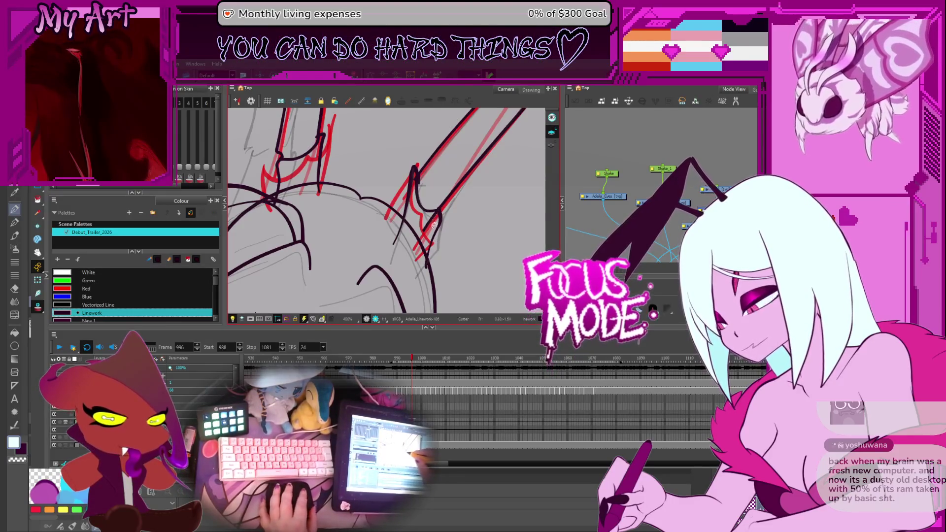
scroll(434, 225, "down", 4)
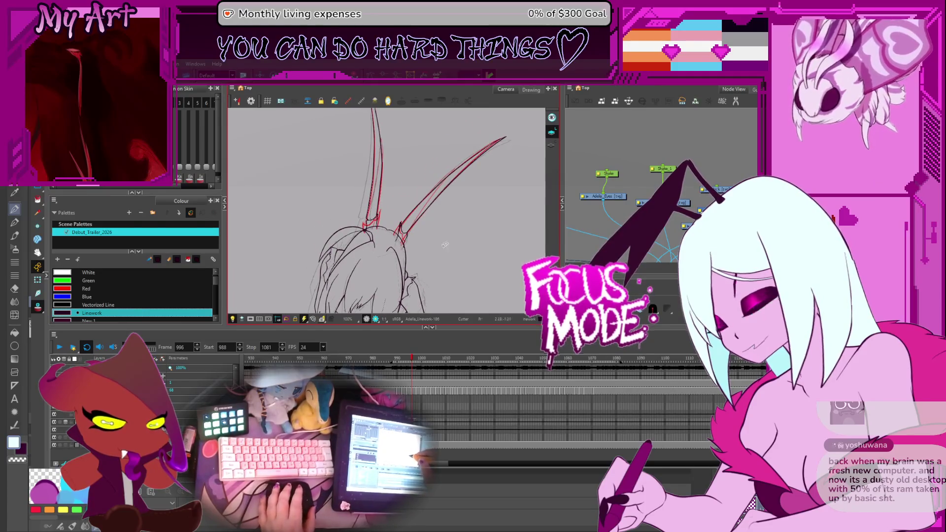
left_click_drag(485, 232, 481, 205)
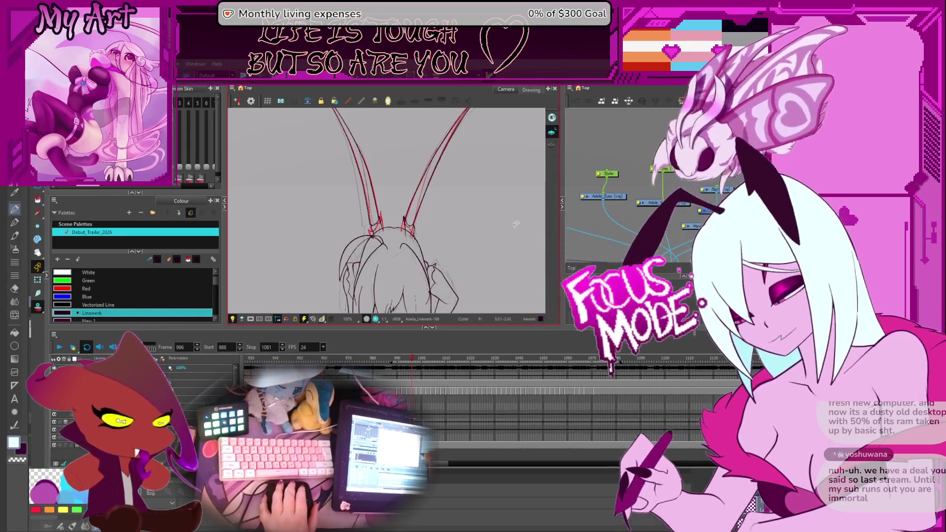
key("2")
key("2")
key("2")
key("1")
key("1")
key("1")
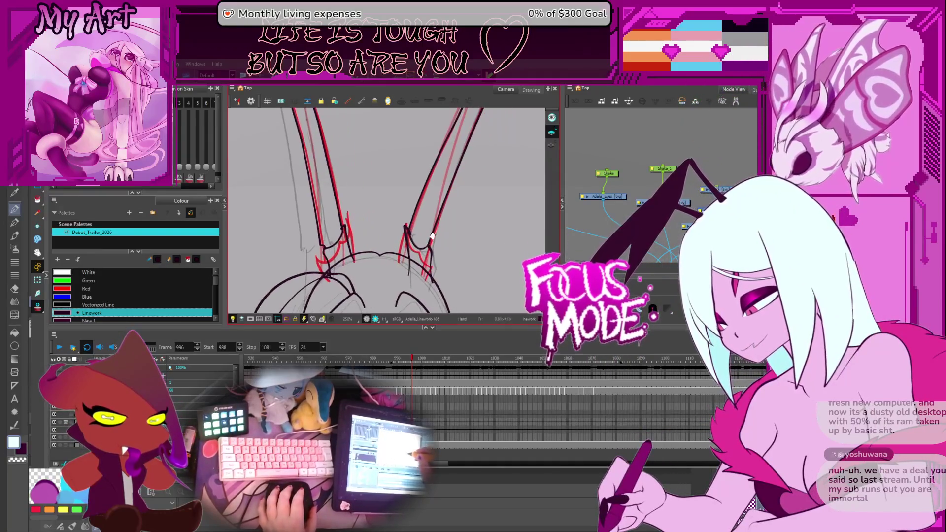
key("comma")
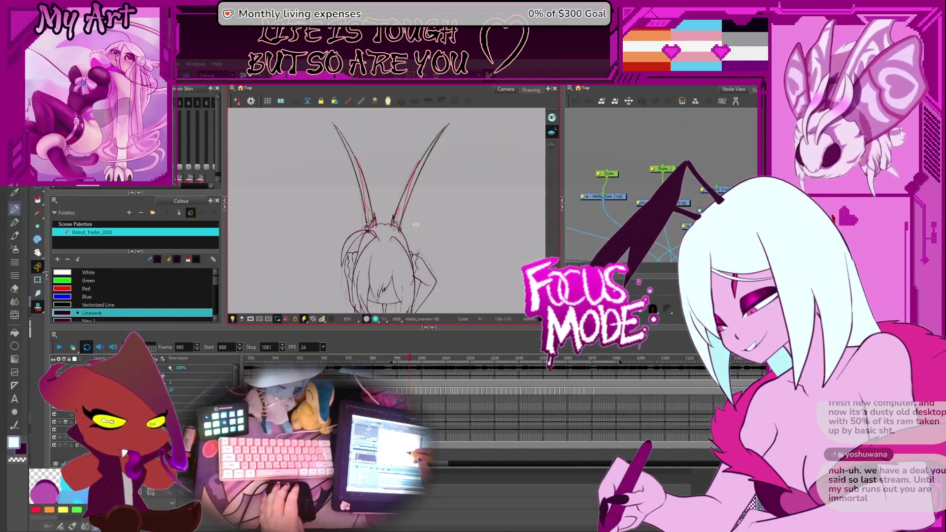
key("2")
key("period")
key("comma")
key("period")
key("comma")
key("period")
key("period")
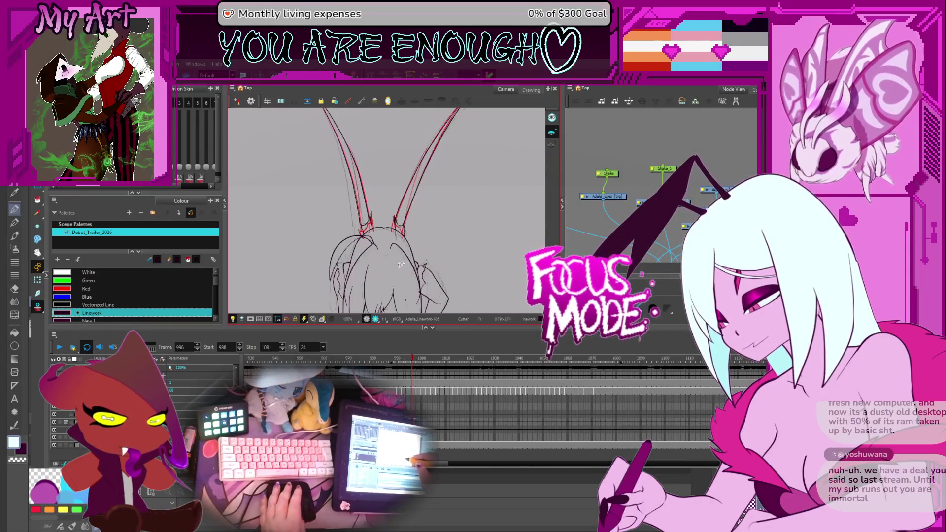
key("period")
key("comma")
key("comma")
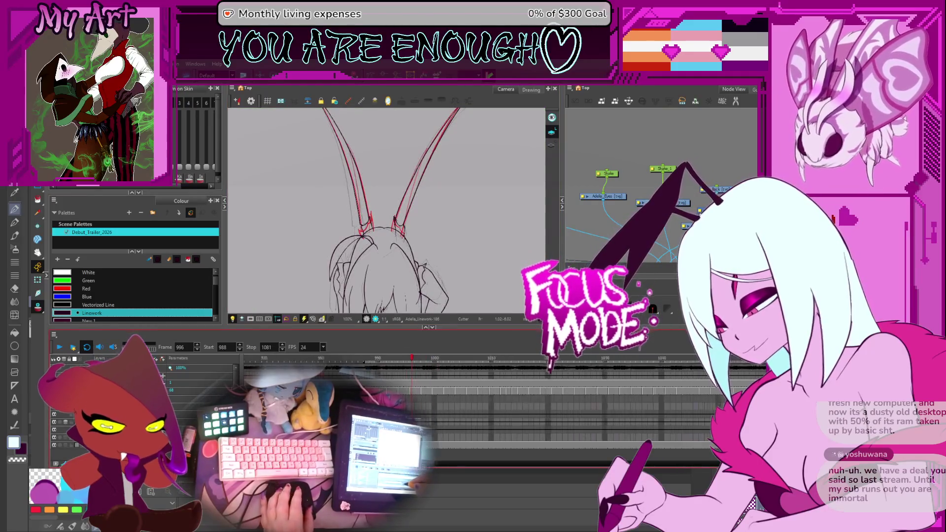
scroll(408, 401, "up", 3)
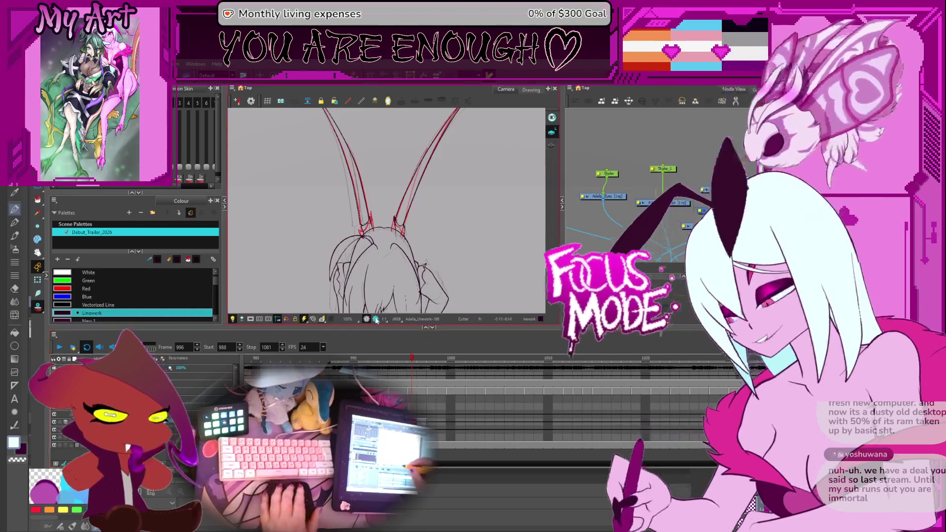
key("2")
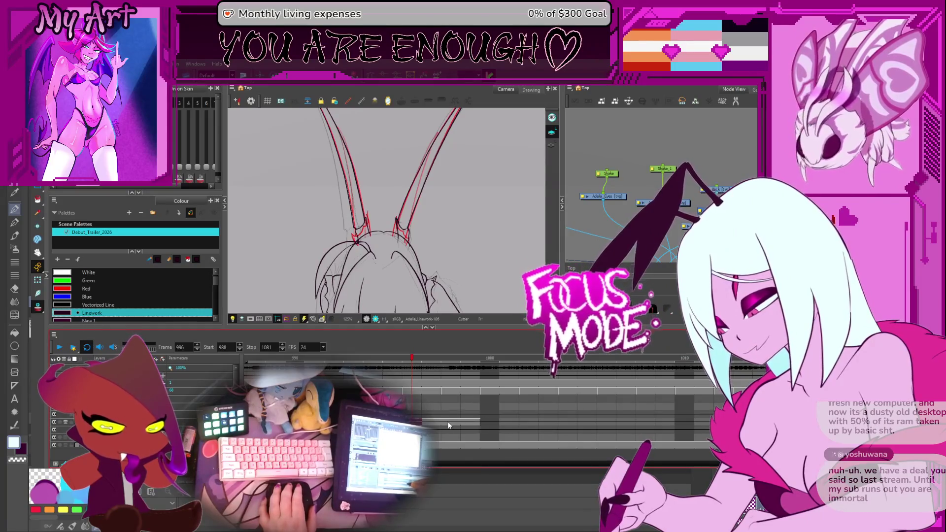
left_click(448, 425)
Step to frames 998–999 and select, then deselect, the right horn strokes
key("1")
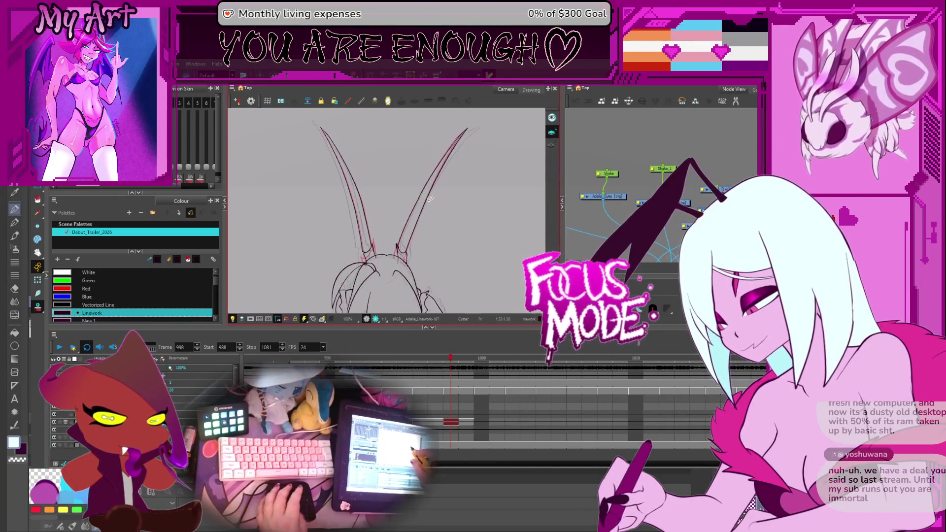
key("period")
left_click_drag(396, 217, 431, 224)
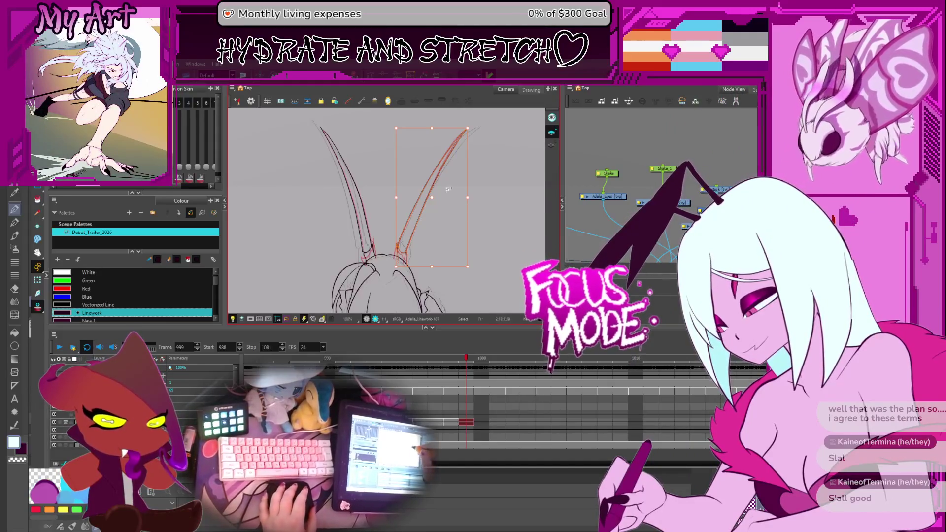
left_click_drag(414, 245, 415, 197)
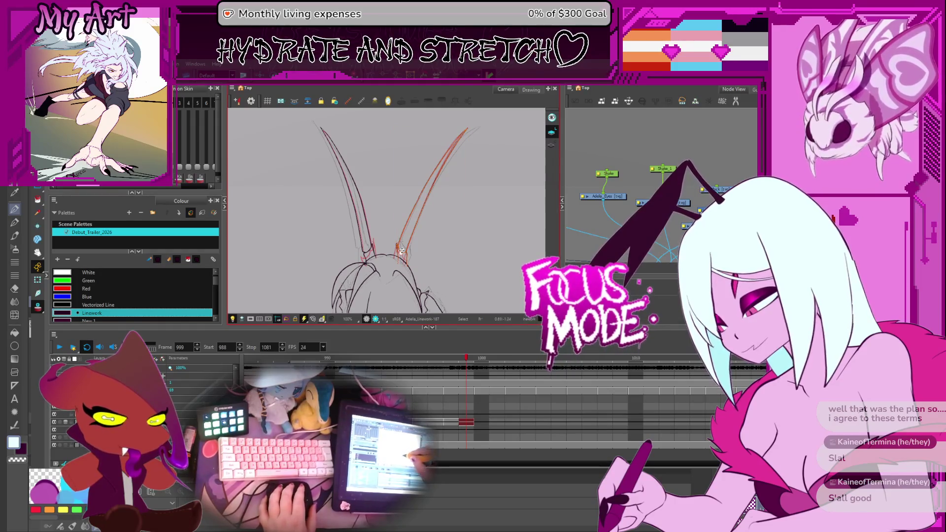
left_click(430, 198)
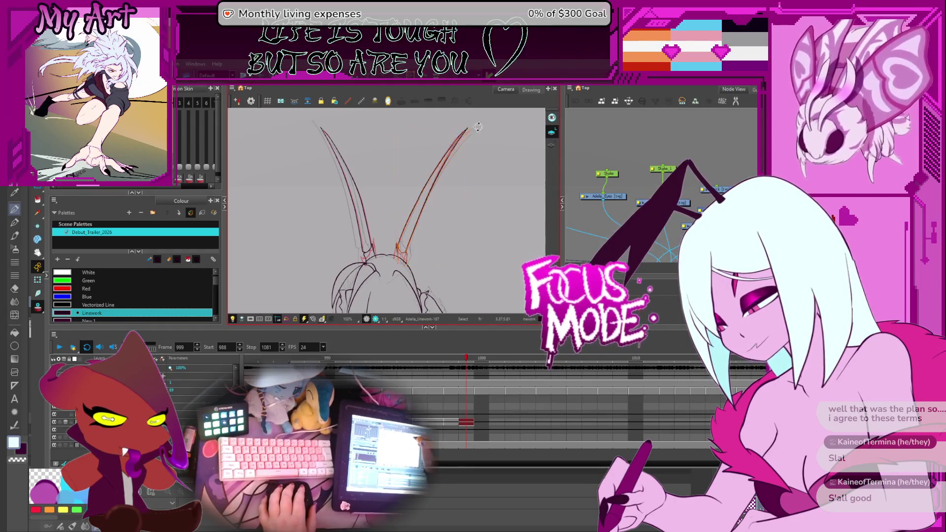
left_click(435, 197)
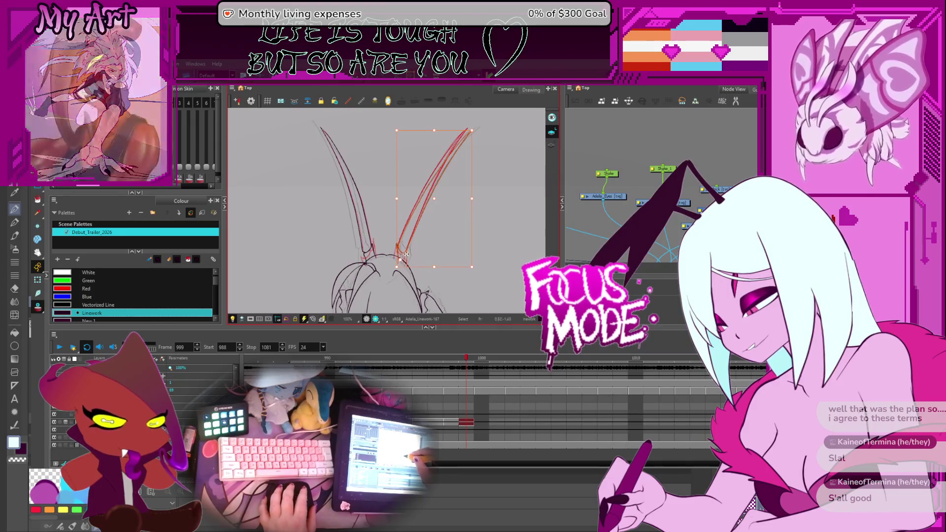
scroll(406, 255, "up", 3)
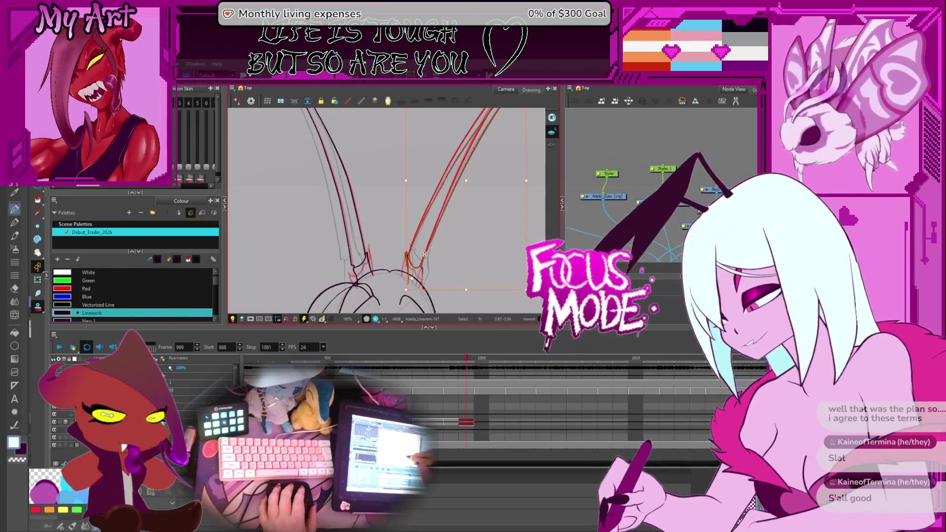
left_click(423, 257)
left_click(422, 256)
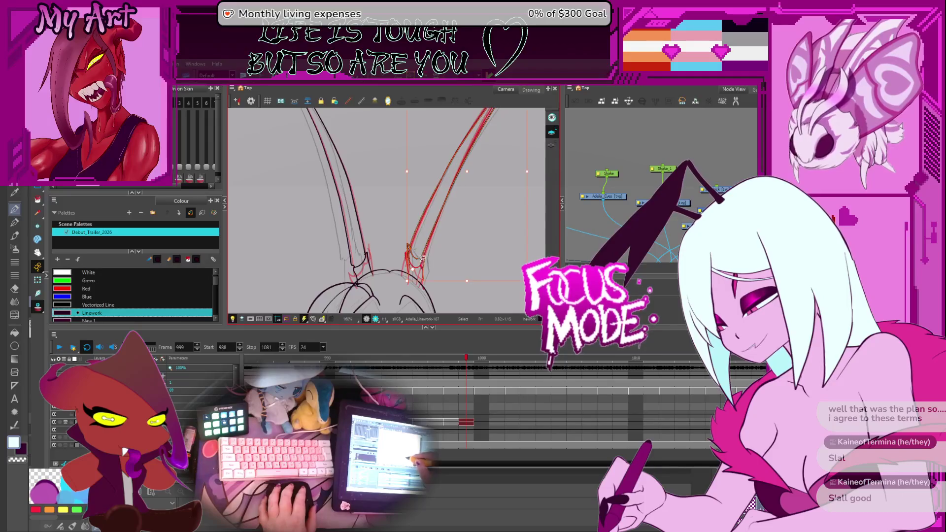
scroll(450, 258, "up", 2)
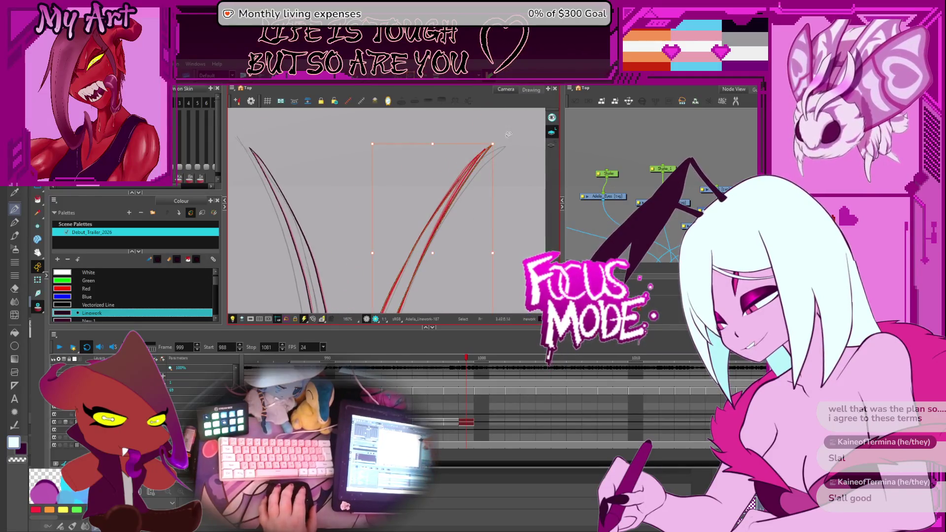
left_click(499, 144)
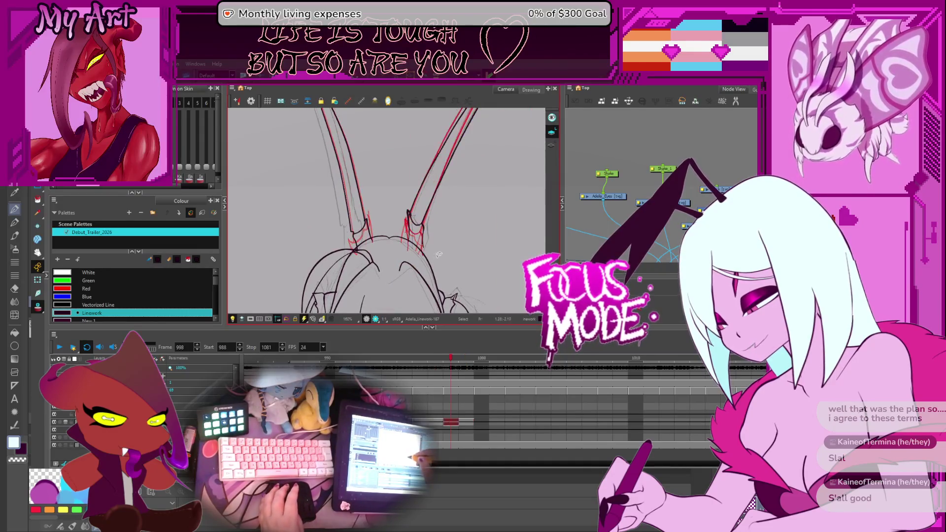
Select the left horn stroke and nudge it slightly up and left
left_click_drag(371, 195, 394, 234)
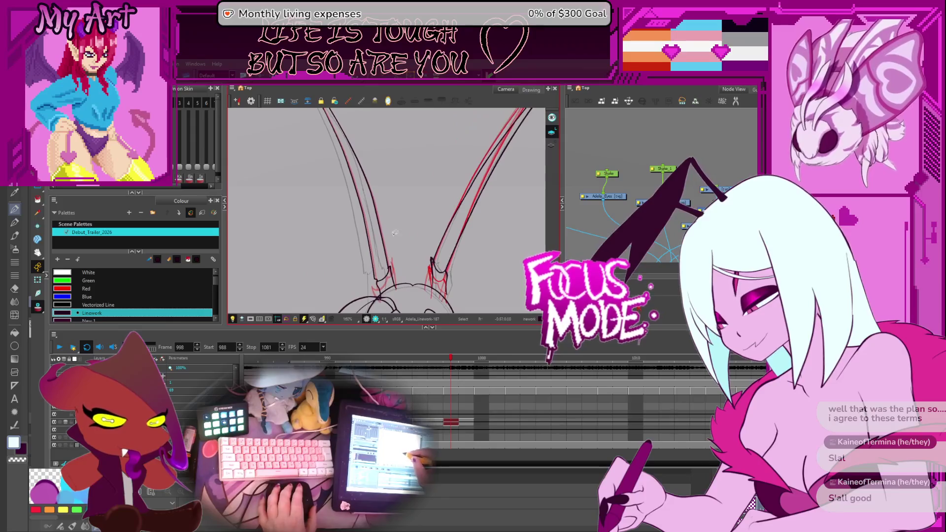
scroll(391, 222, "down", 3)
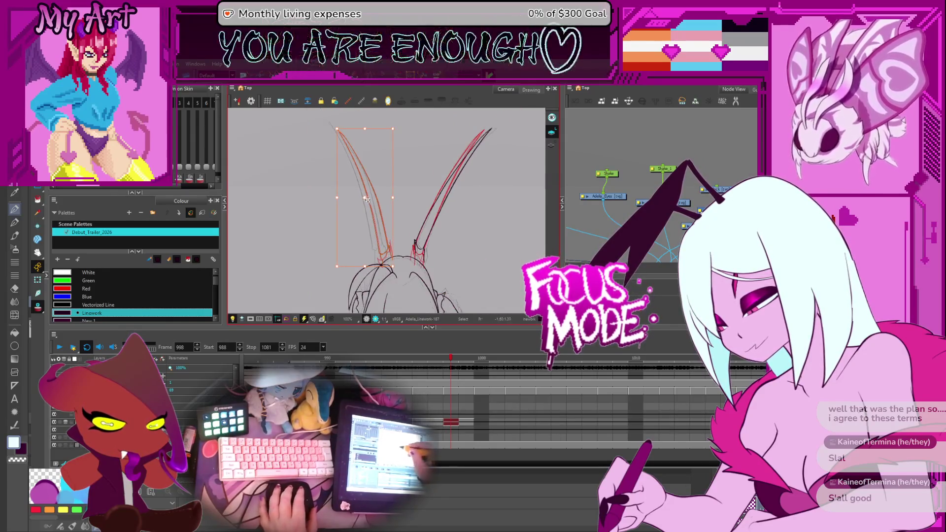
left_click_drag(388, 261, 397, 286)
left_click(386, 256)
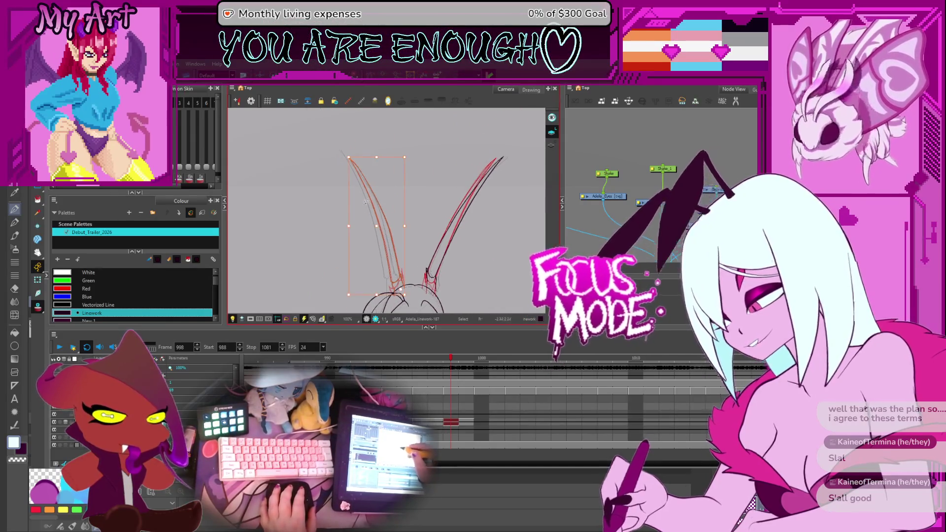
left_click_drag(384, 214, 380, 207)
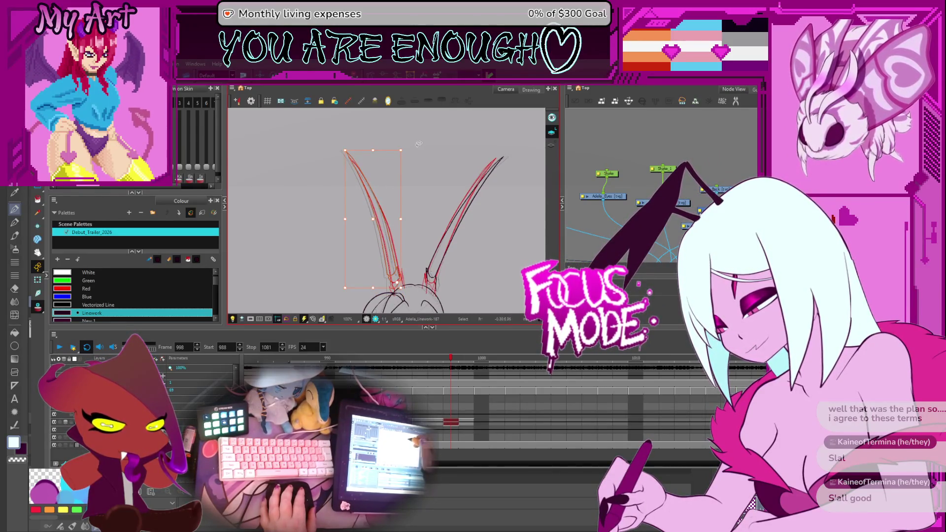
scroll(404, 148, "up", 1)
scroll(386, 179, "down", 2)
scroll(387, 179, "up", 2)
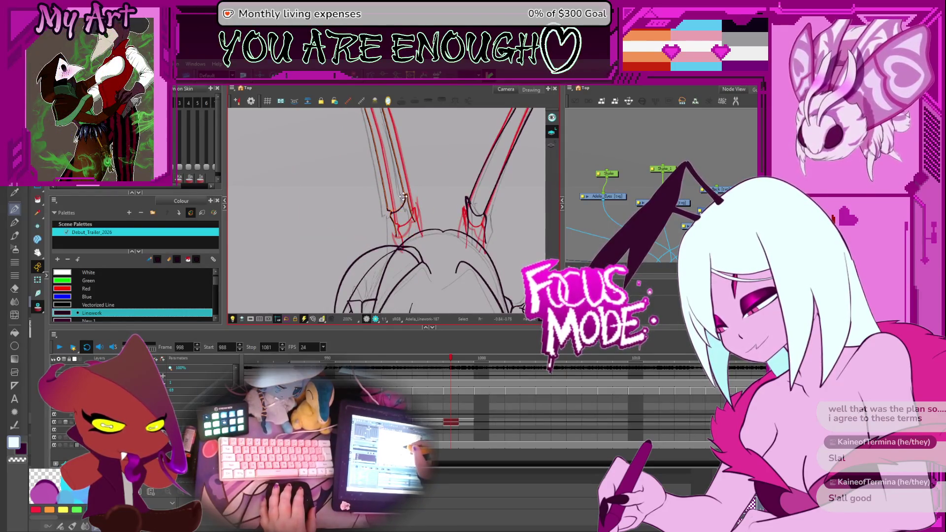
left_click(403, 196)
Flip between frames 997 and 998 to compare the horns
left_click_drag(416, 234, 417, 243)
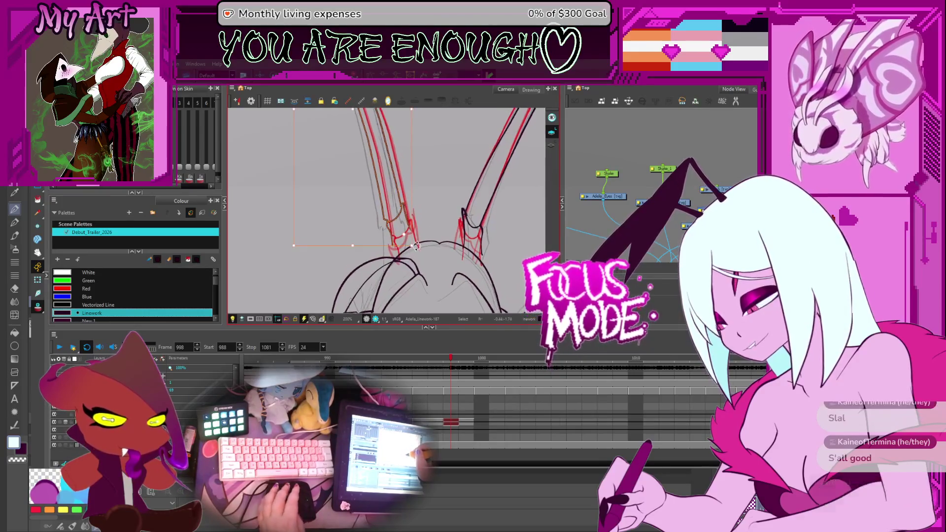
key("comma")
key("period")
key("comma")
key("period")
mouse_move(405, 254)
left_mouse_down()
mouse_move(406, 247)
mouse_move(424, 263)
left_mouse_up()
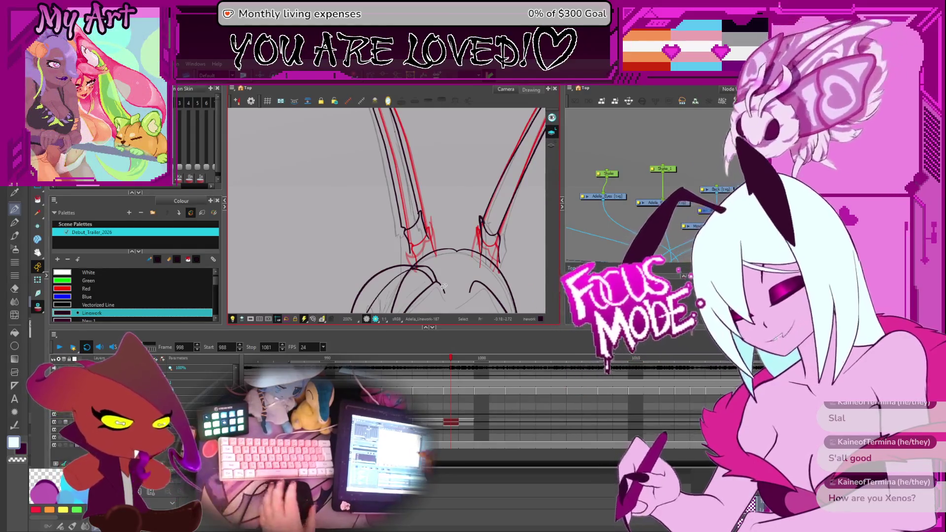
Reshape the left horn's base strokes with the Contour Editor
key("1")
left_click(445, 232)
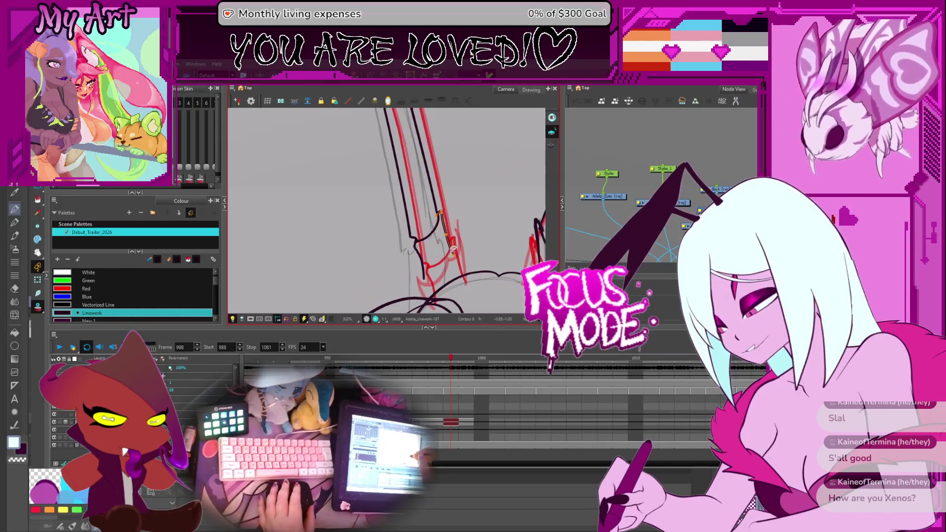
key("alt+q")
left_click_drag(455, 256, 427, 247)
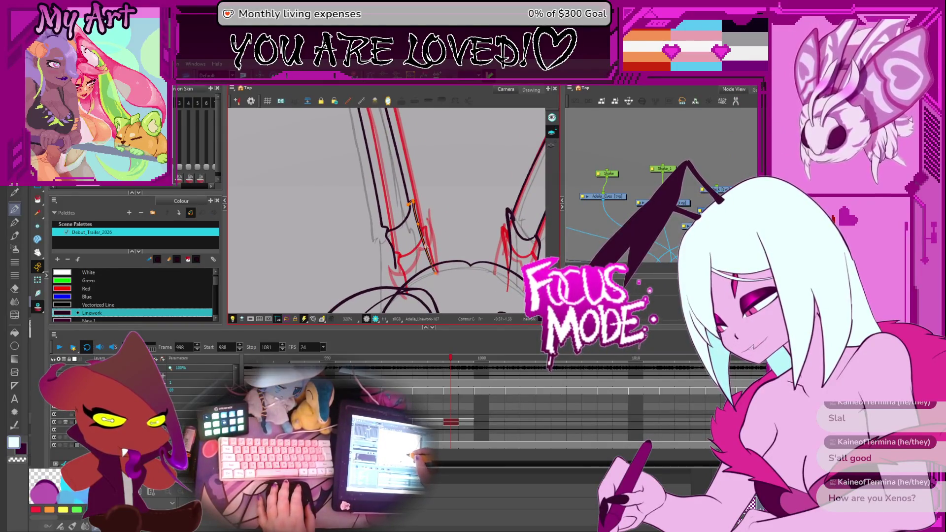
left_click(400, 215)
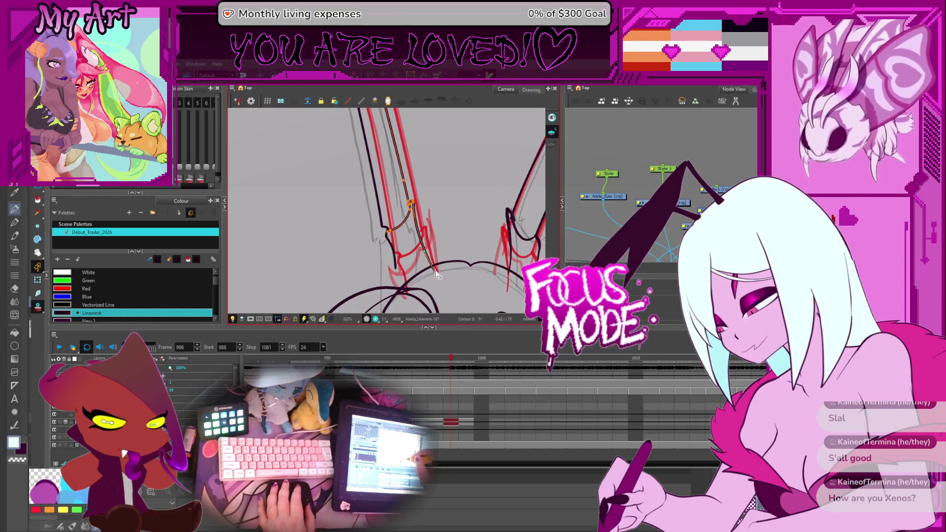
left_click(425, 258)
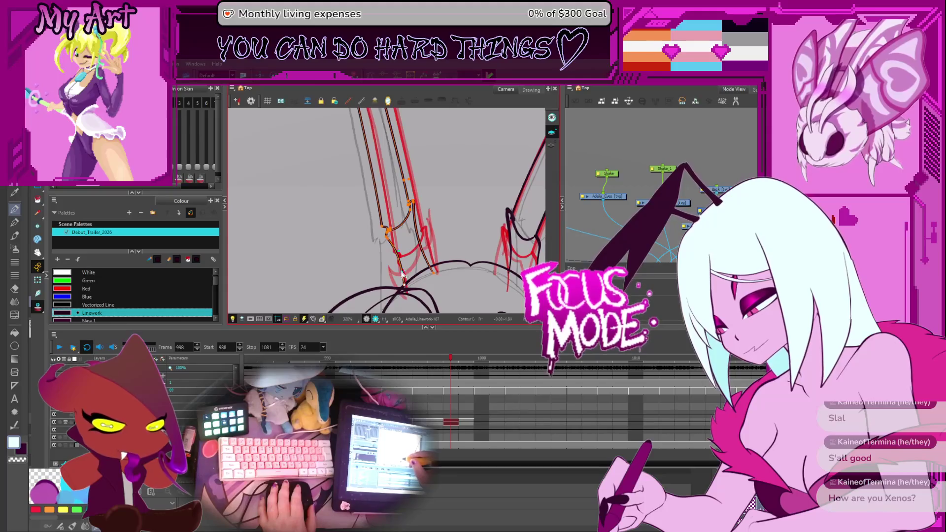
scroll(405, 247, "right", 2)
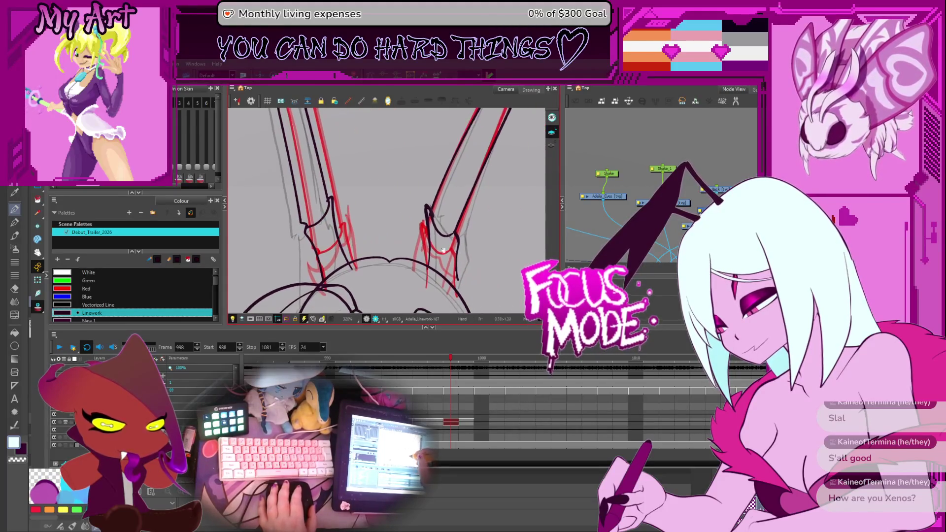
Adjust the right horn's outer and inner base strokes, undoing two bad edits
left_click(458, 285)
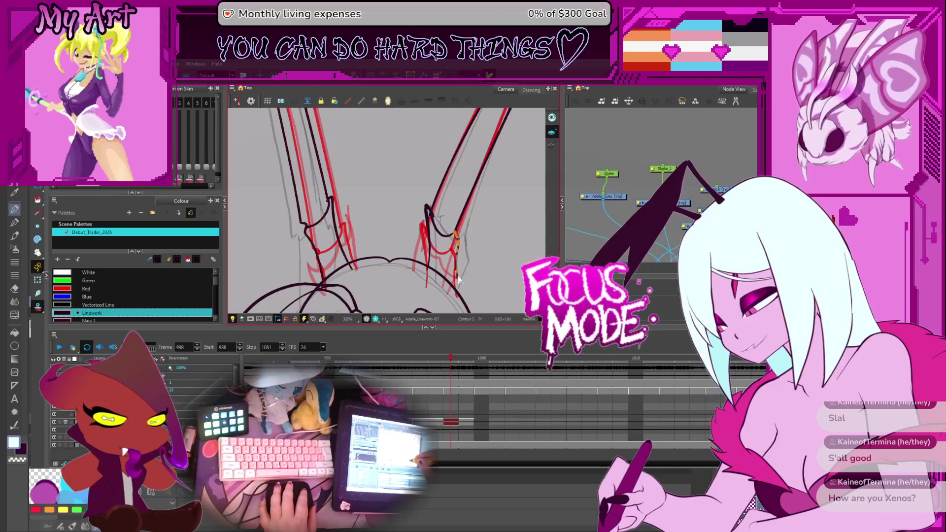
key("ctrl+z")
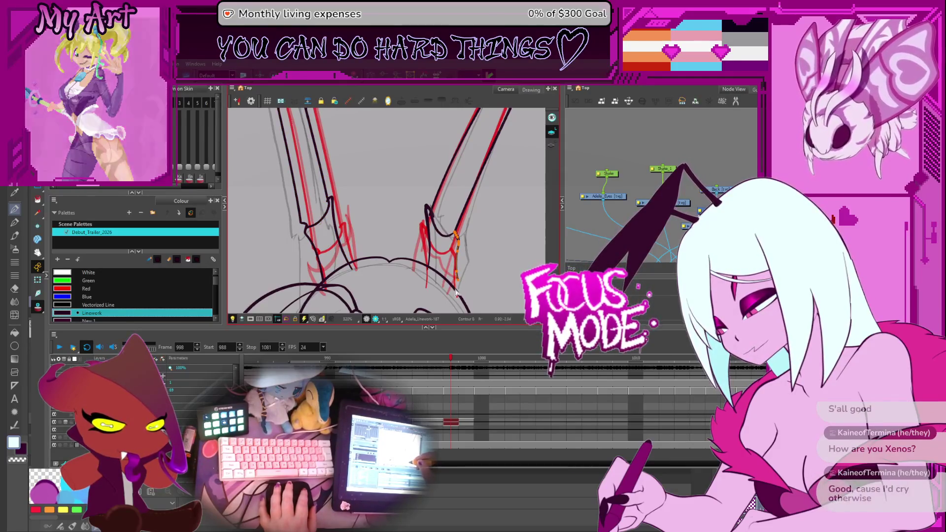
left_click(458, 277)
left_click(453, 238)
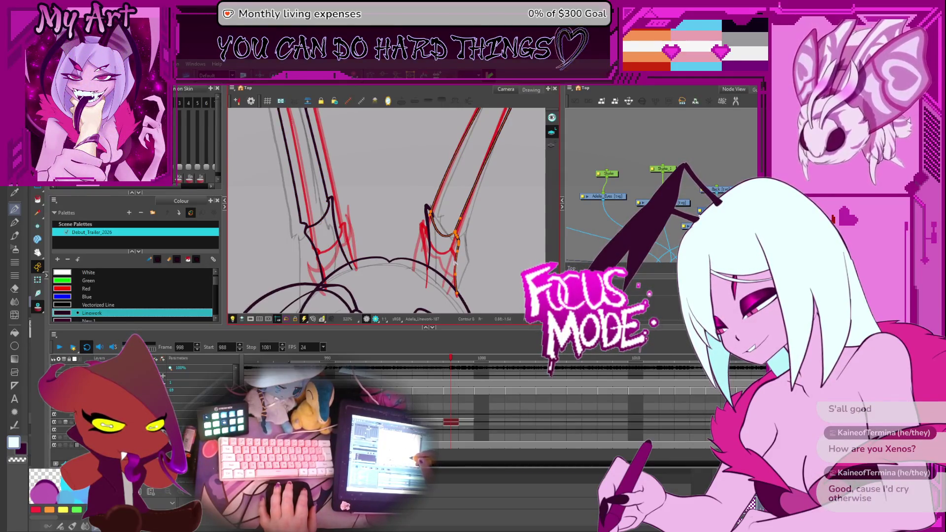
key("ctrl+z")
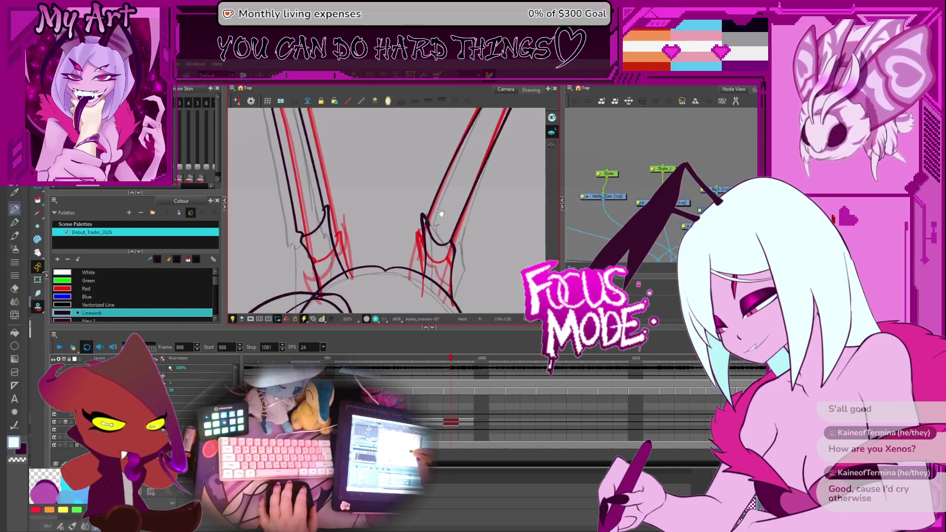
left_click(425, 266)
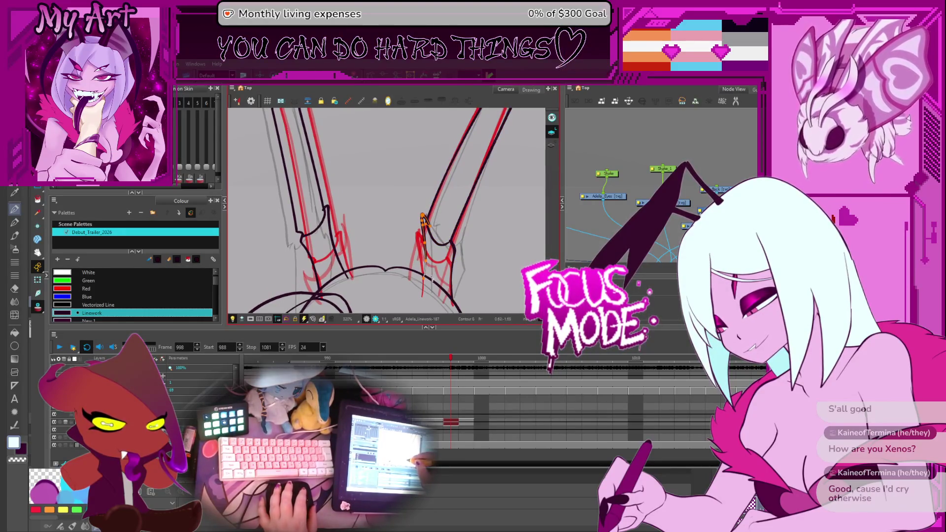
scroll(432, 276, "down", 5)
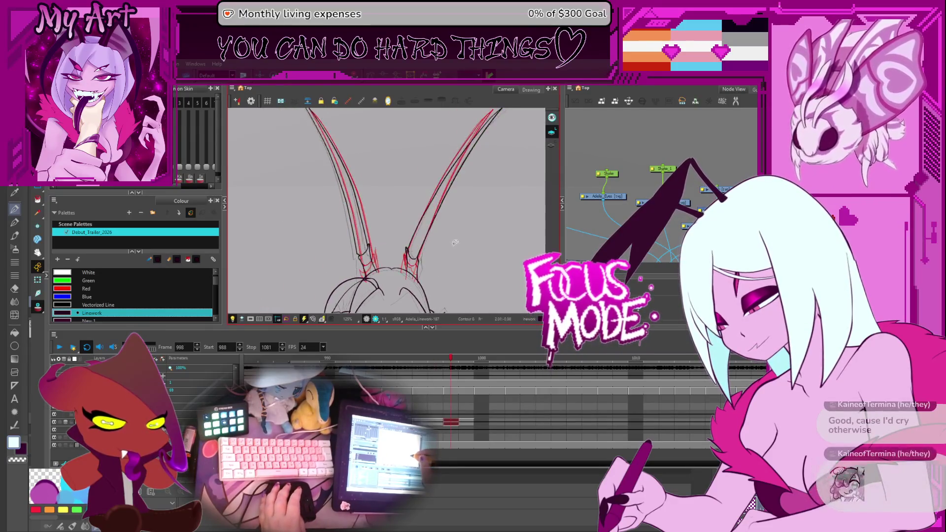
Advance to frame 999 and select the left horn stroke
key("period")
scroll(394, 193, "down", 3)
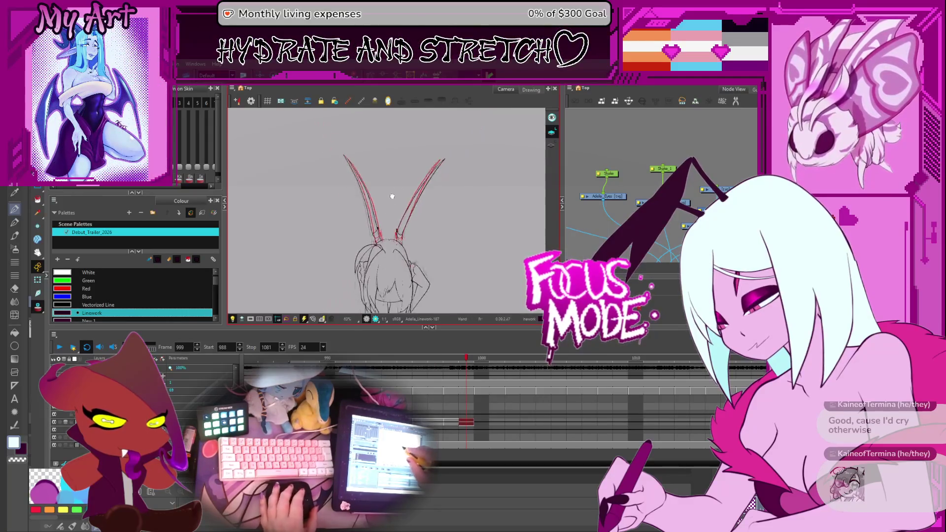
scroll(365, 156, "up", 2)
left_click_drag(359, 258, 358, 257)
scroll(364, 246, "up", 4)
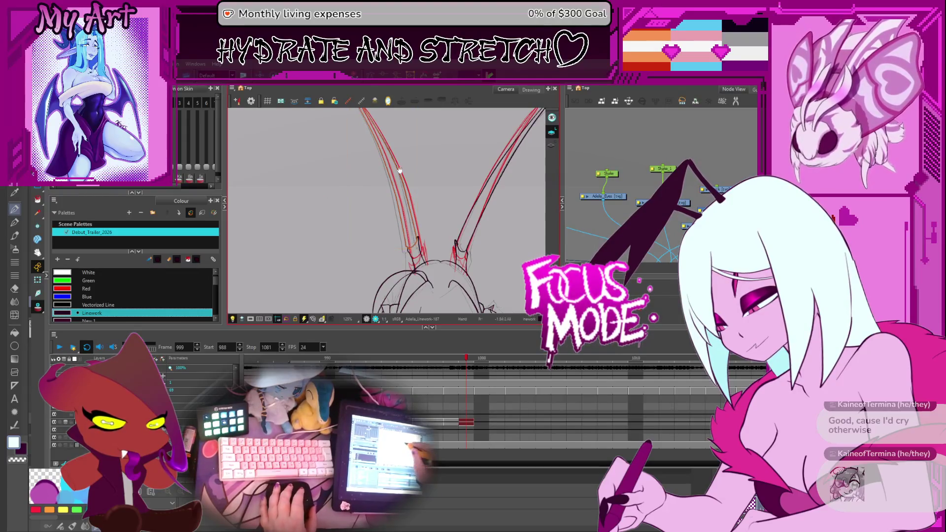
scroll(403, 178, "up", 2)
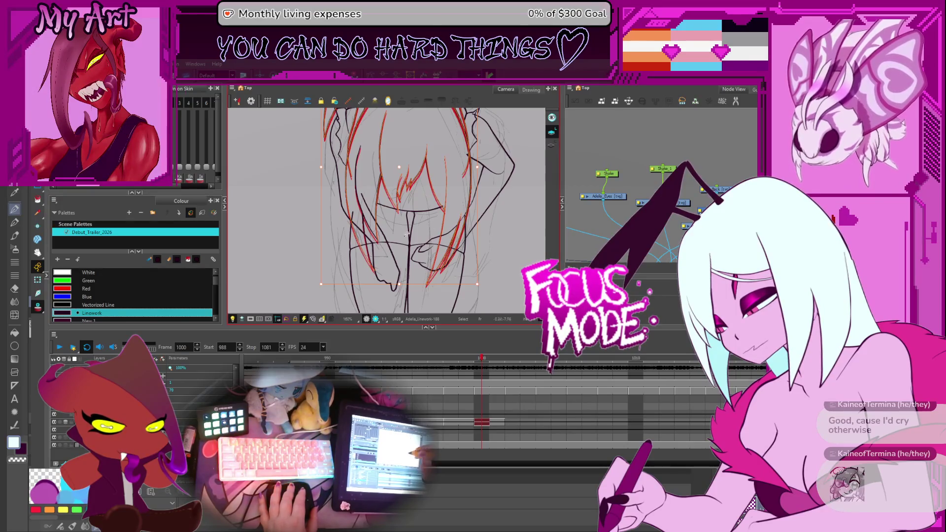
Tilt the view and select the hair strokes on frame 1000 to inspect them
left_click(363, 190)
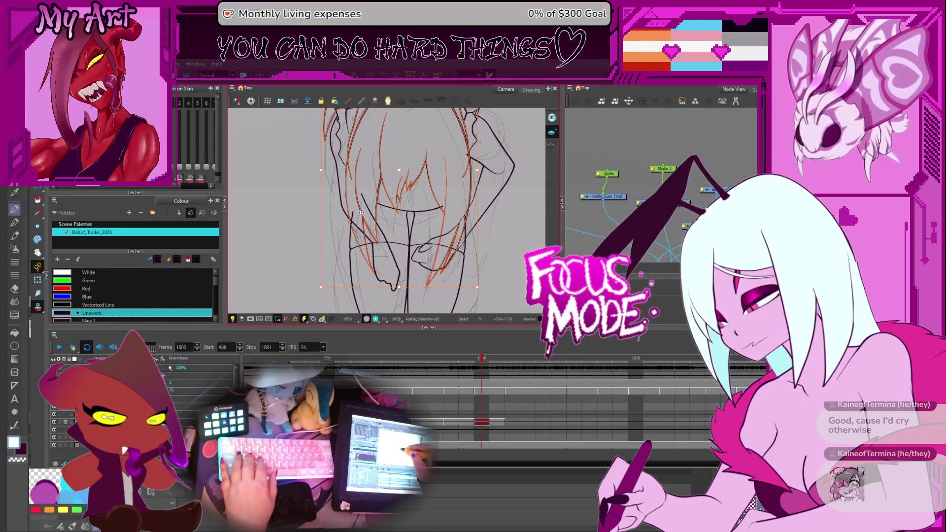
left_click_drag(417, 181, 435, 198)
key("ctrl+a")
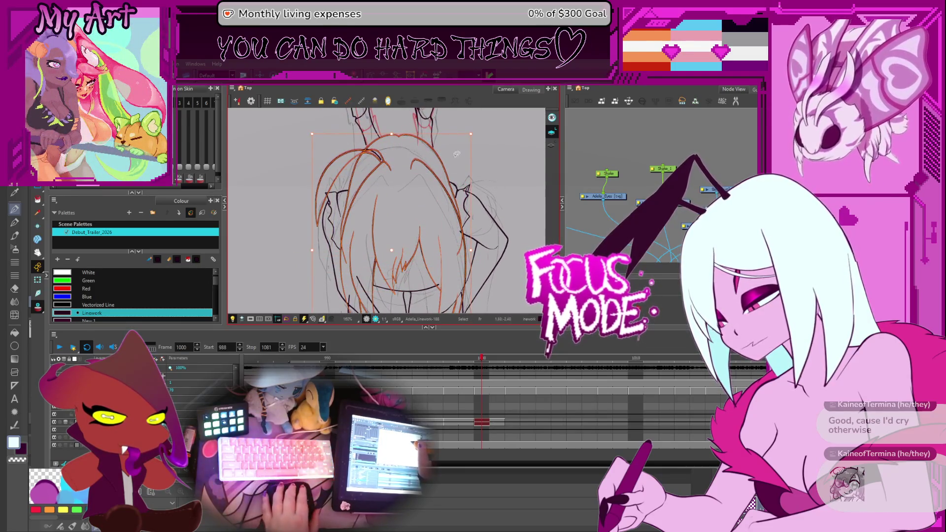
key("Escape")
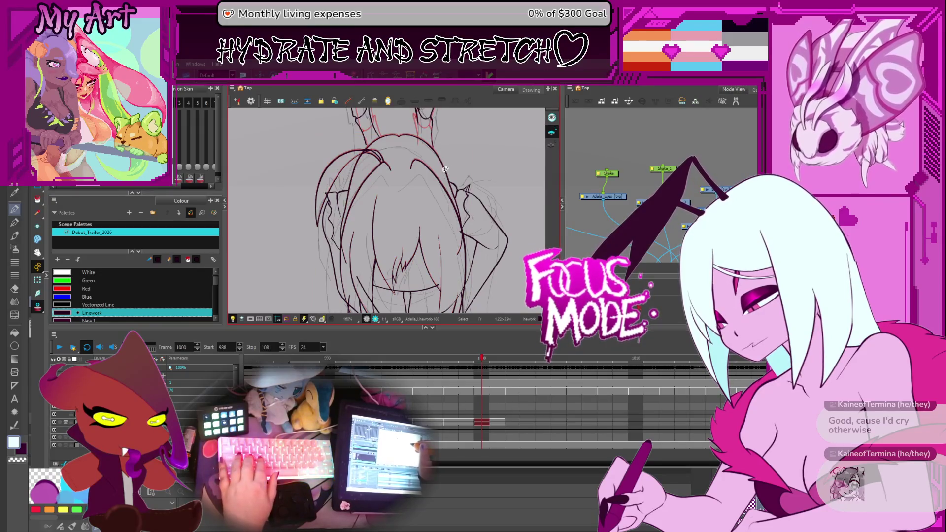
key("ctrl+a")
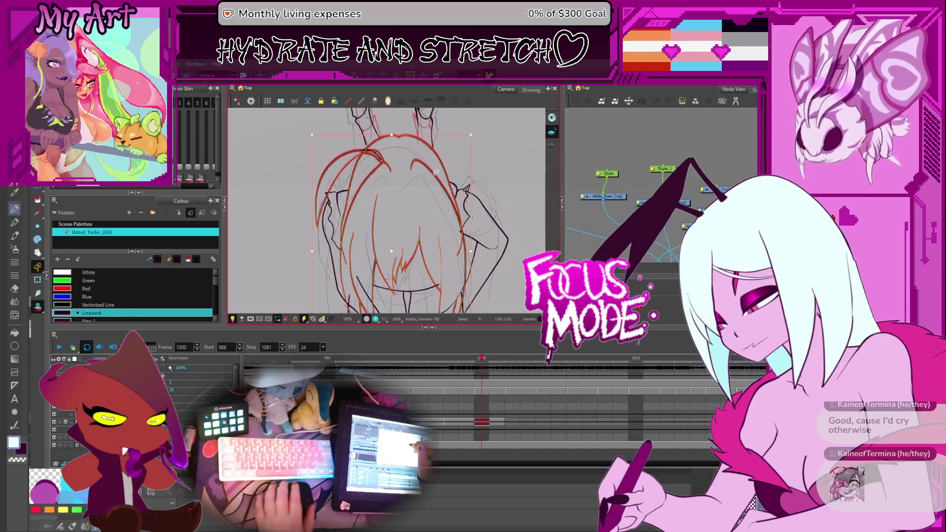
scroll(404, 168, "up", 3)
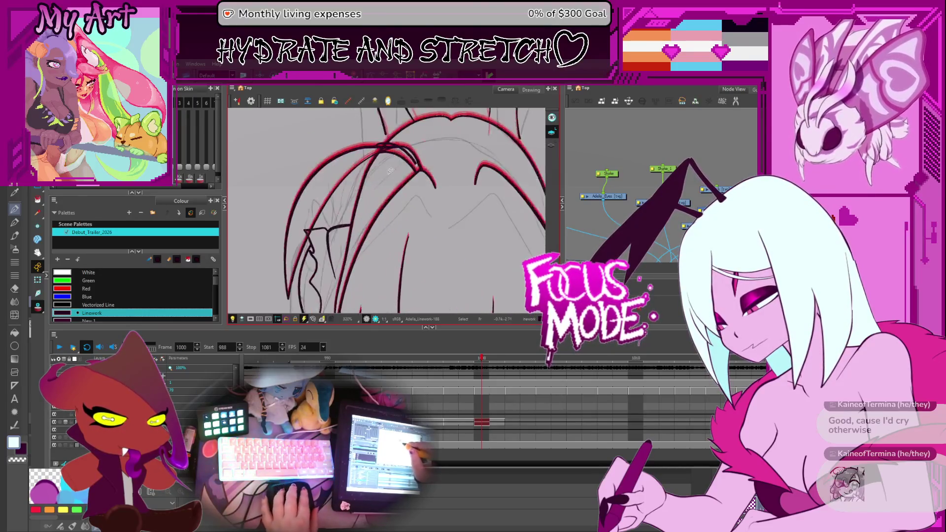
left_click(394, 149)
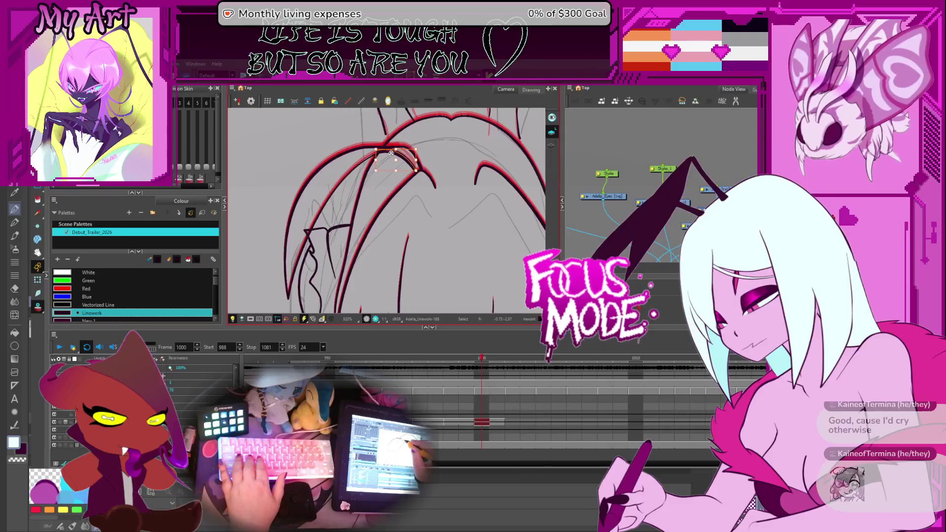
scroll(435, 154, "down", 2)
Step back through the frames to frame 991
key("comma")
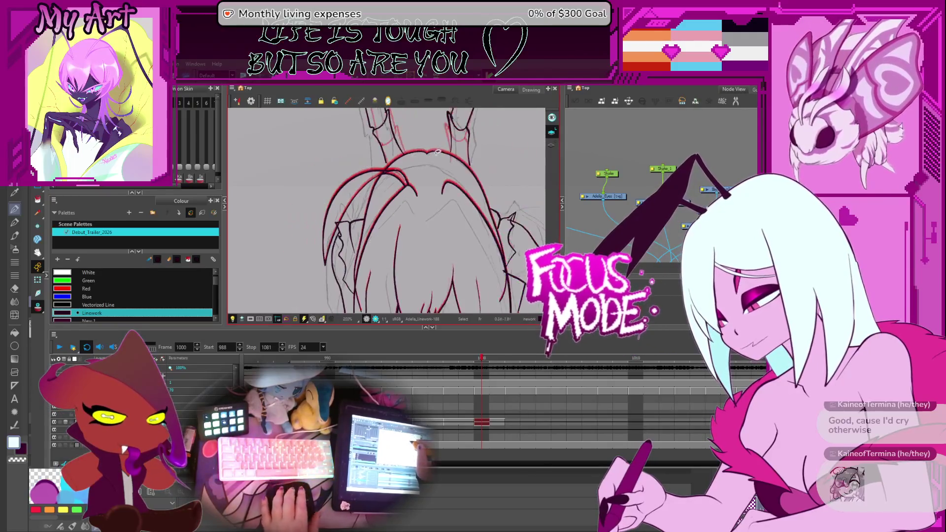
key("comma")
scroll(434, 154, "down", 4)
key("comma")
key("comma")
key("comma")
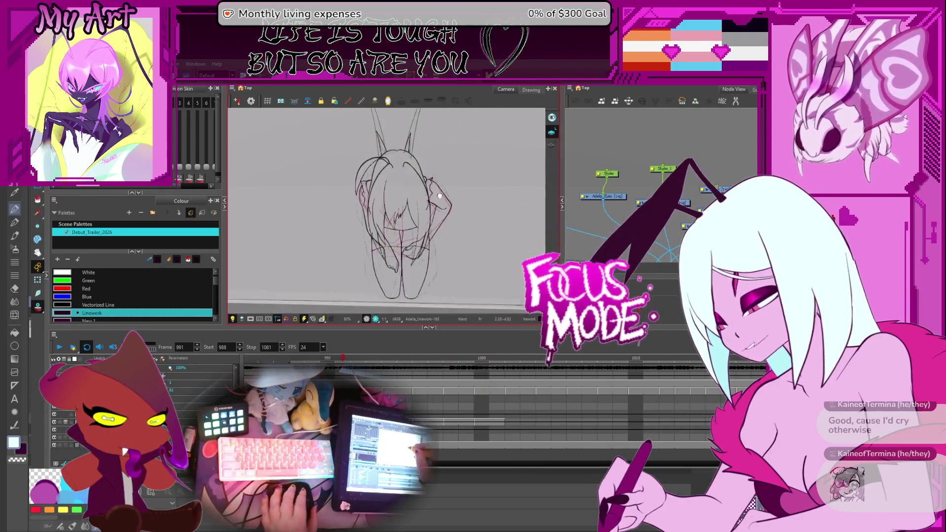
Play and stop the animation from frame 991, then zoom in on the sketch
left_click(59, 347)
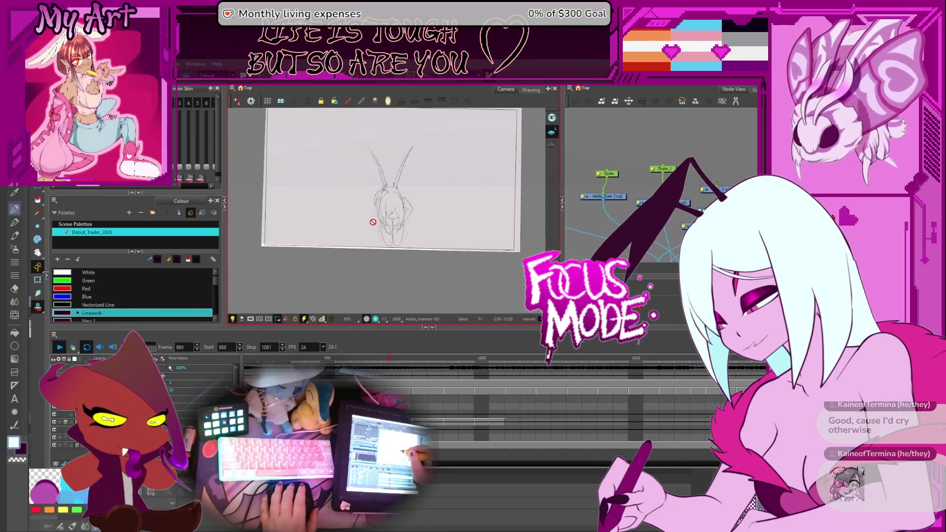
left_click(59, 347)
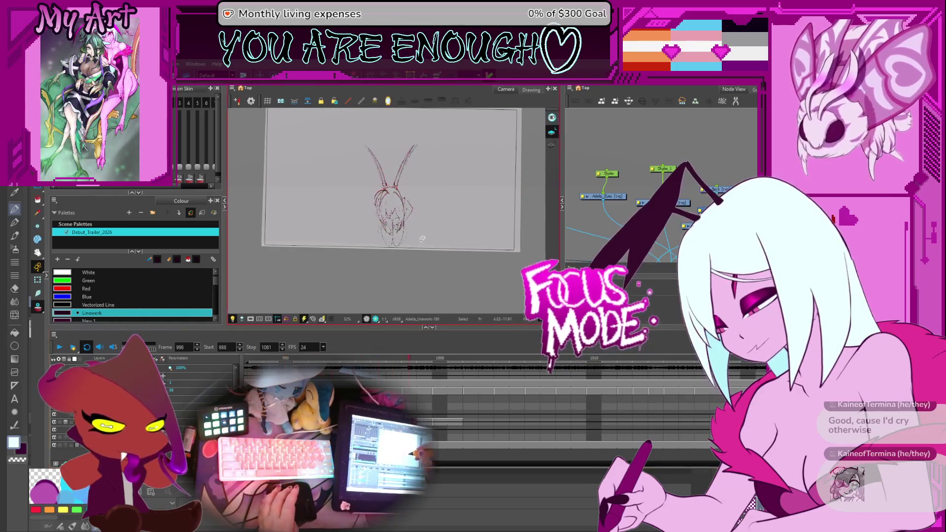
scroll(418, 251, "up", 5)
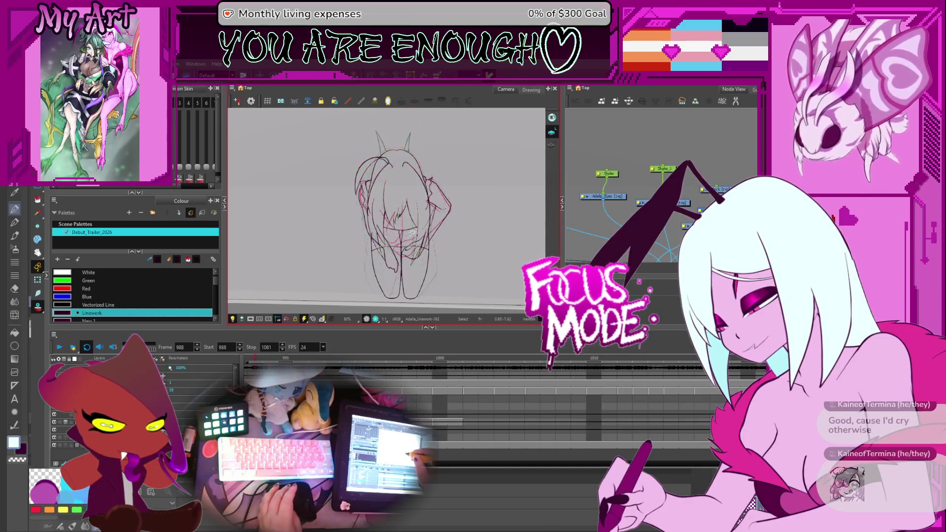
scroll(422, 229, "up", 2)
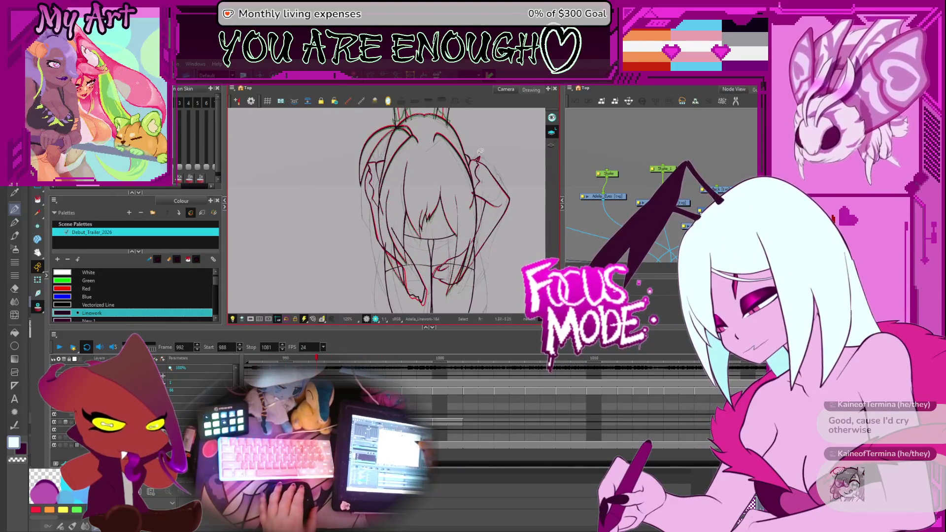
Select the right arm strokes and advance through frame 993 to frame 994
left_click(502, 220)
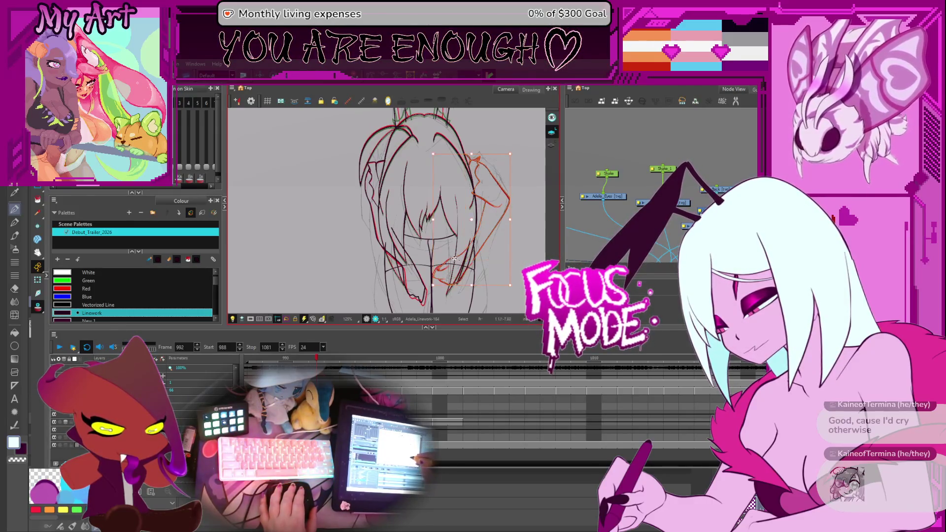
left_click_drag(452, 256, 442, 275)
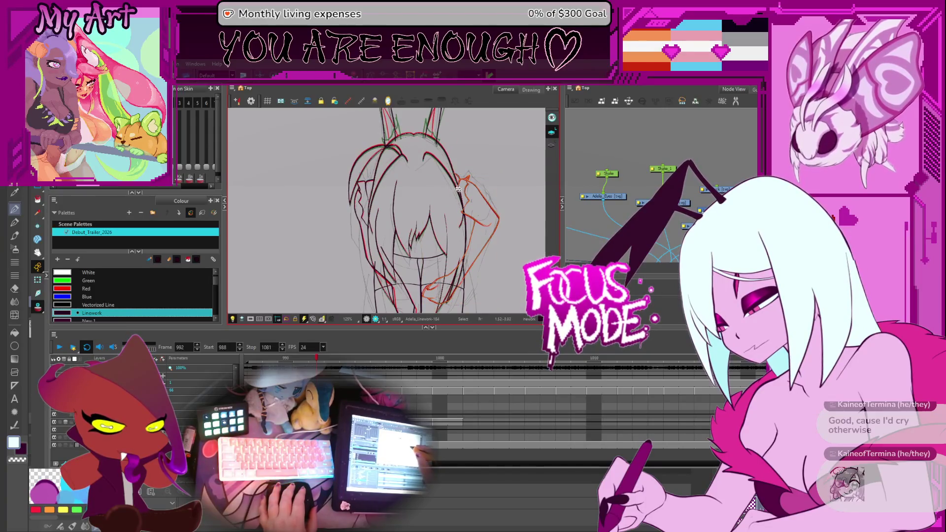
scroll(500, 210, "up", 3)
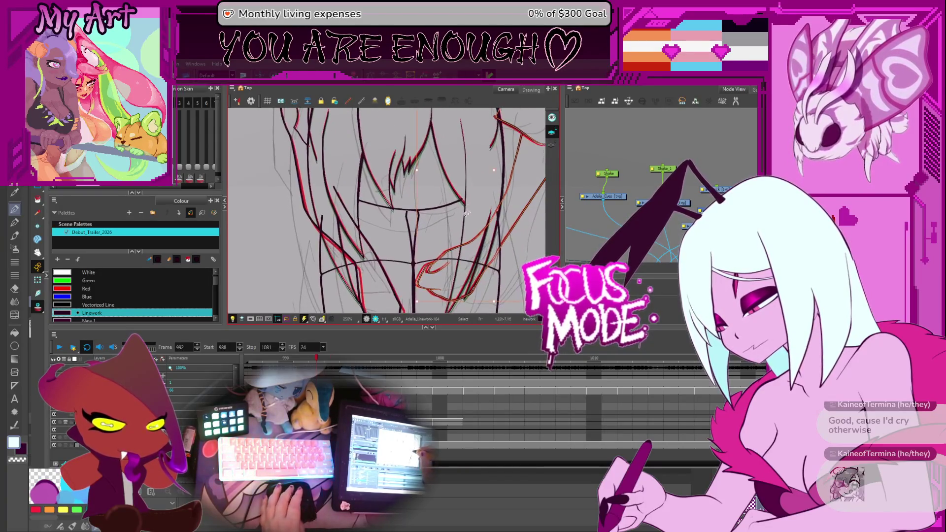
key("period")
key("period")
key("period")
key("period")
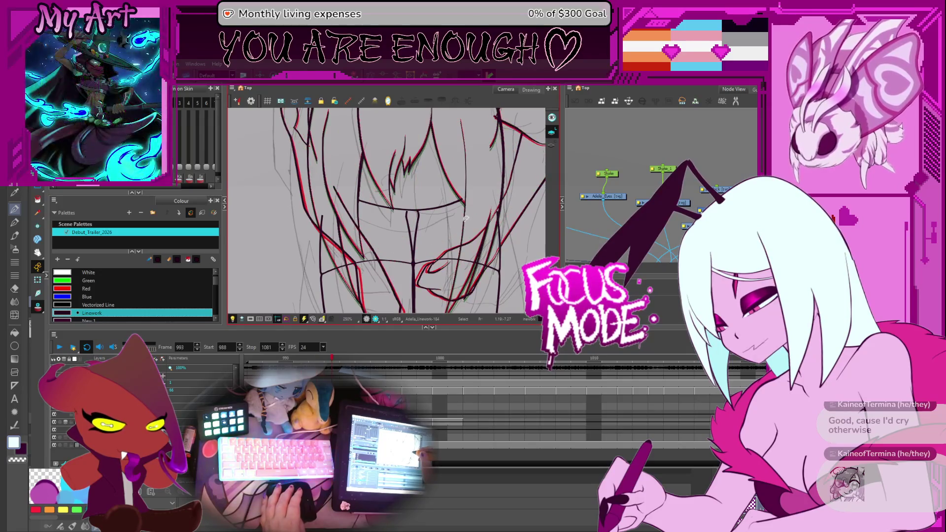
left_click_drag(466, 217, 445, 236)
scroll(411, 278, "down", 2)
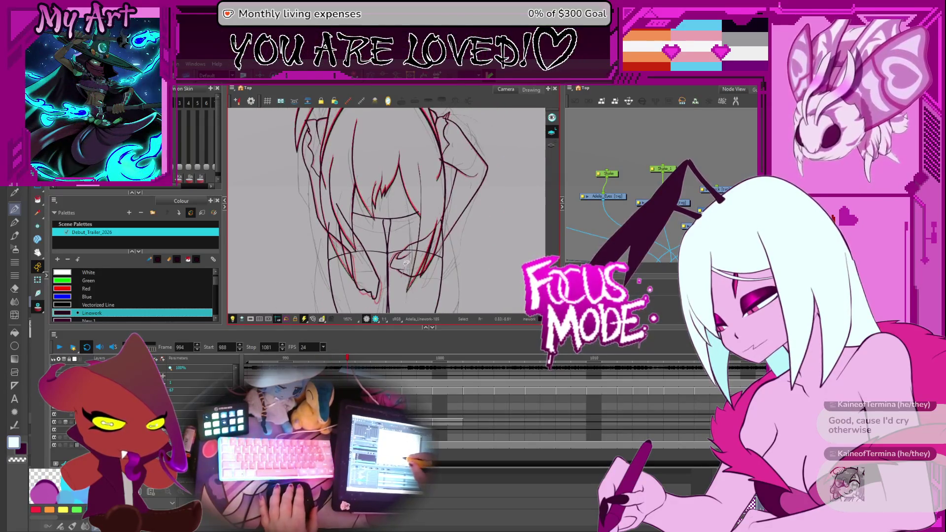
Select the right-side hair strokes on frame 994
left_click_drag(436, 113, 483, 148)
left_click_drag(464, 182, 453, 228)
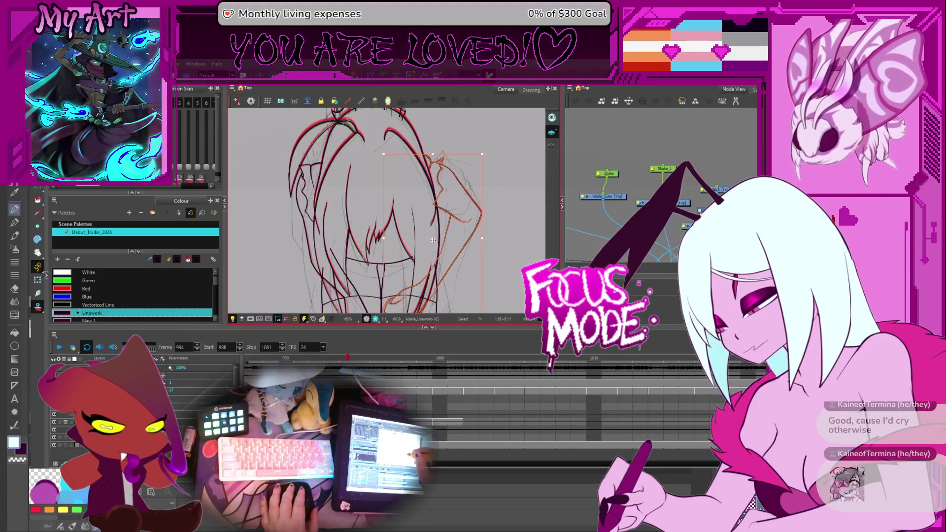
key("space")
scroll(466, 154, "up", 3)
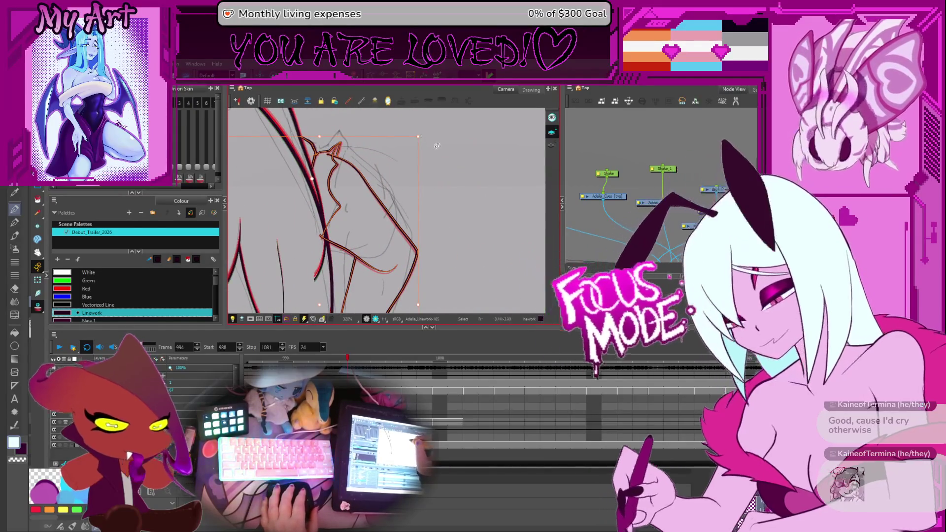
left_click(423, 132)
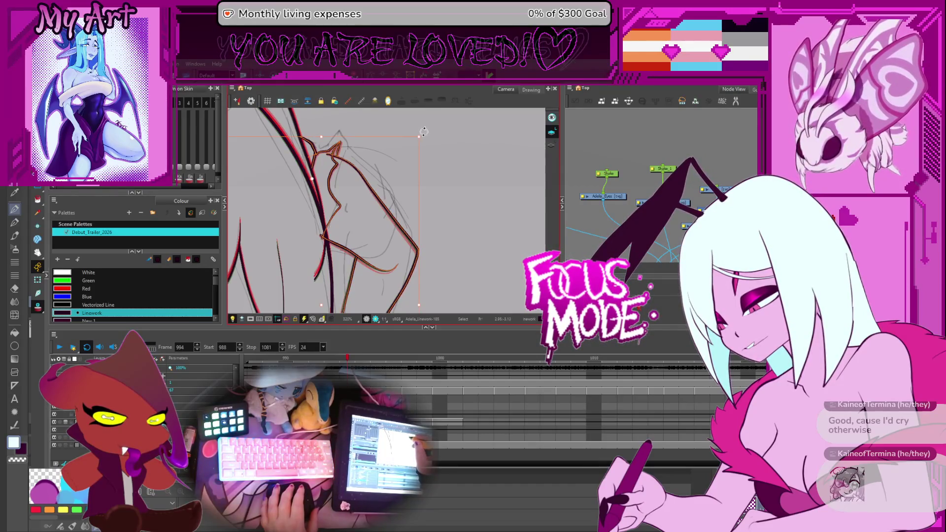
scroll(399, 211, "down", 4)
left_click(399, 212)
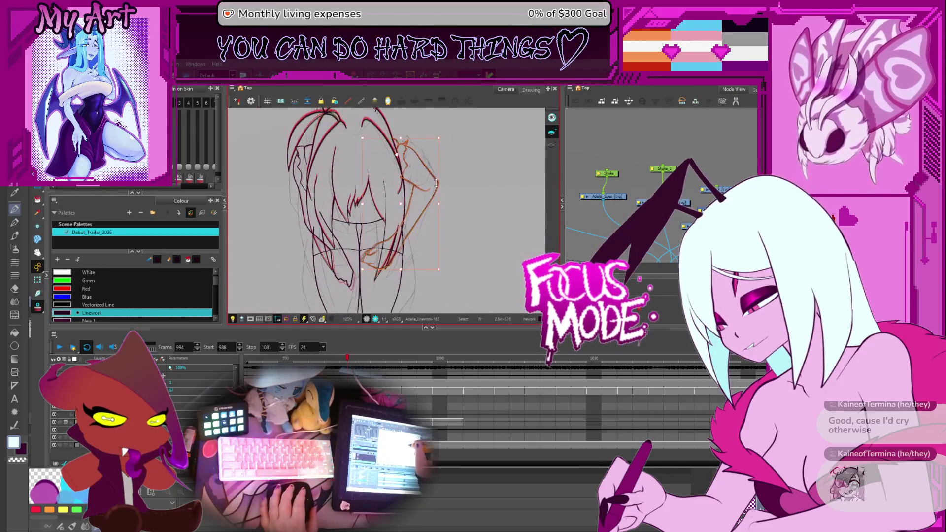
scroll(399, 212, "up", 2)
left_click(471, 213)
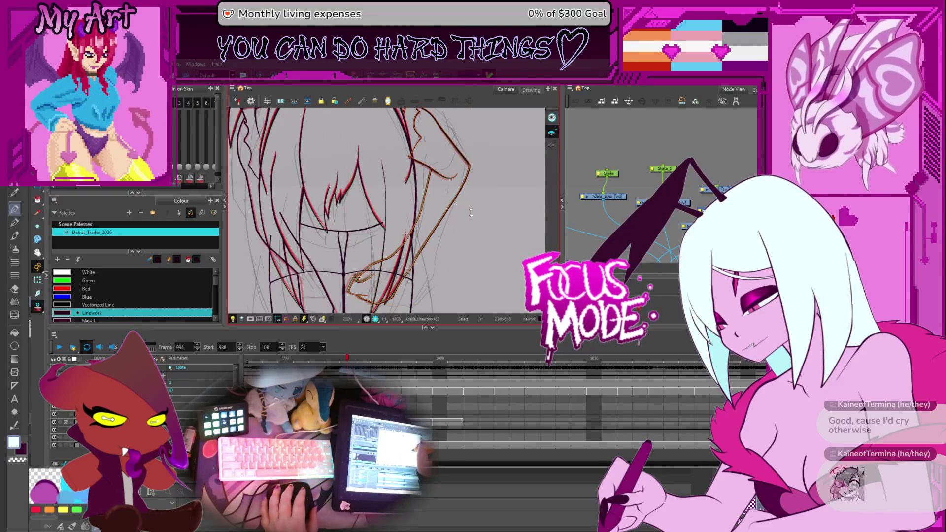
left_click(430, 197)
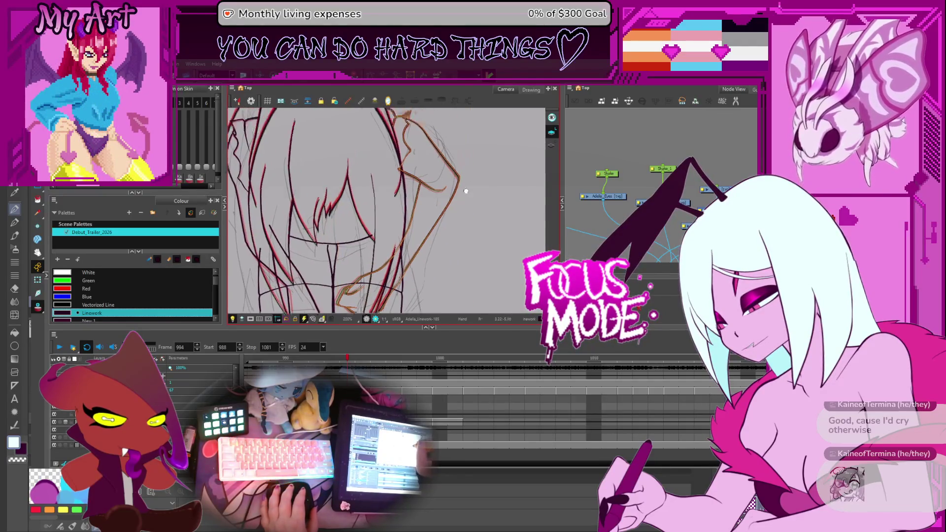
Reshape the right outer contour with the Contour Editor to follow the red rough
key("alt+q")
scroll(443, 200, "up", 2)
left_click(462, 205)
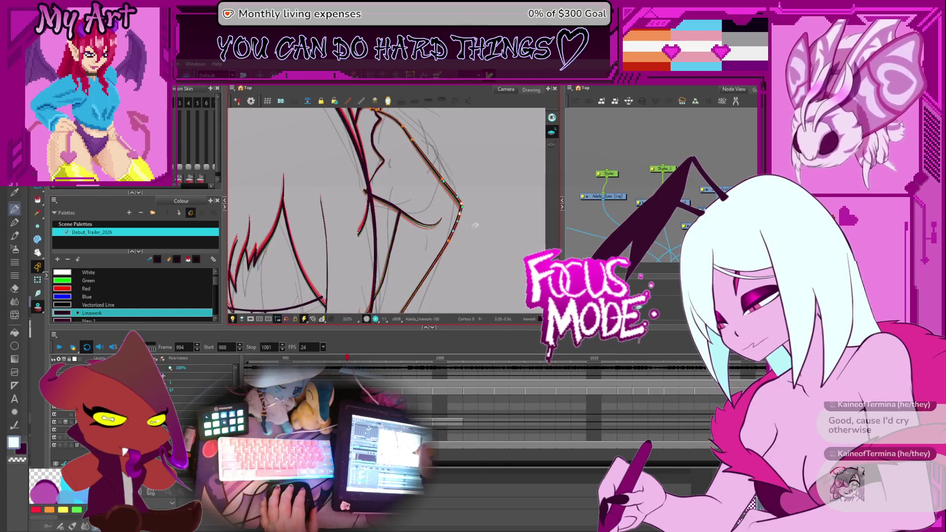
left_click(467, 217)
left_click(455, 212)
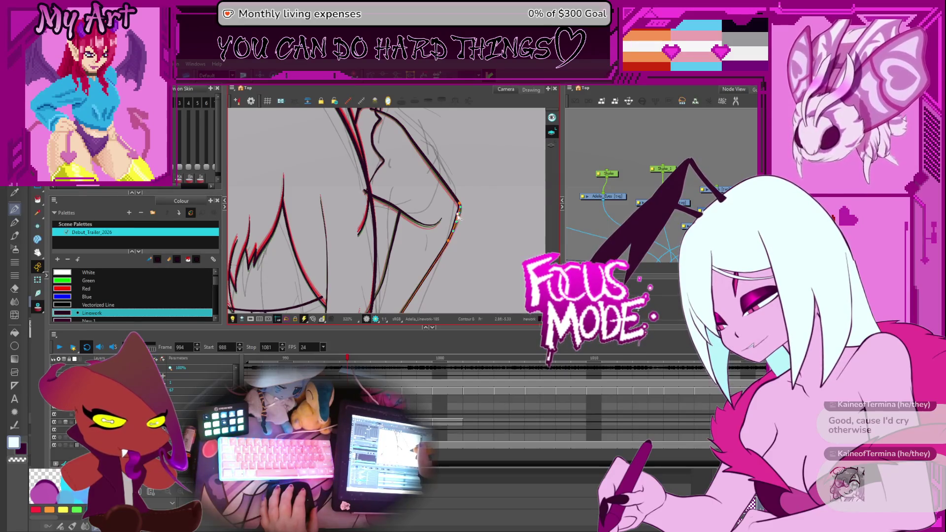
scroll(469, 211, "down", 5)
scroll(394, 187, "up", 3)
mouse_move(368, 224)
left_mouse_down()
mouse_move(374, 198)
mouse_move(373, 241)
left_mouse_up()
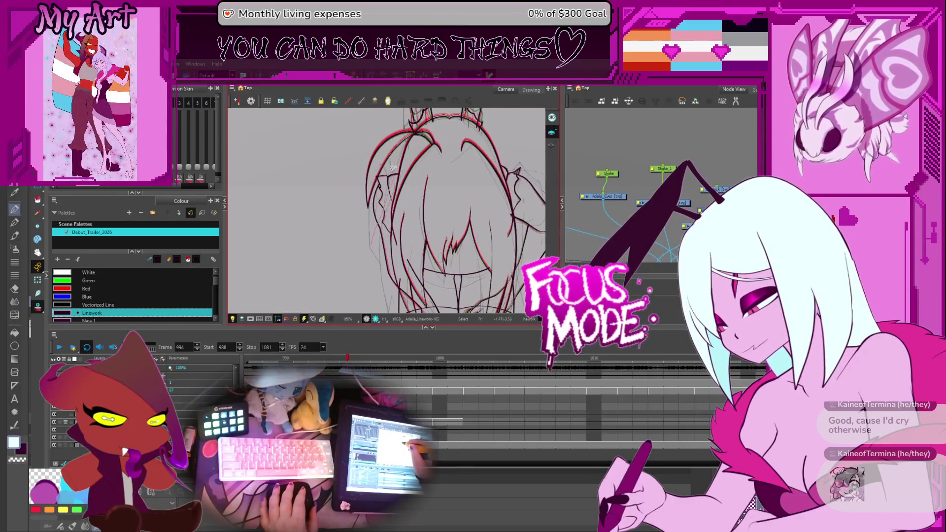
Narrow the selected hair strokes and lasso a different set of hair strokes
scroll(398, 172, "down", 3)
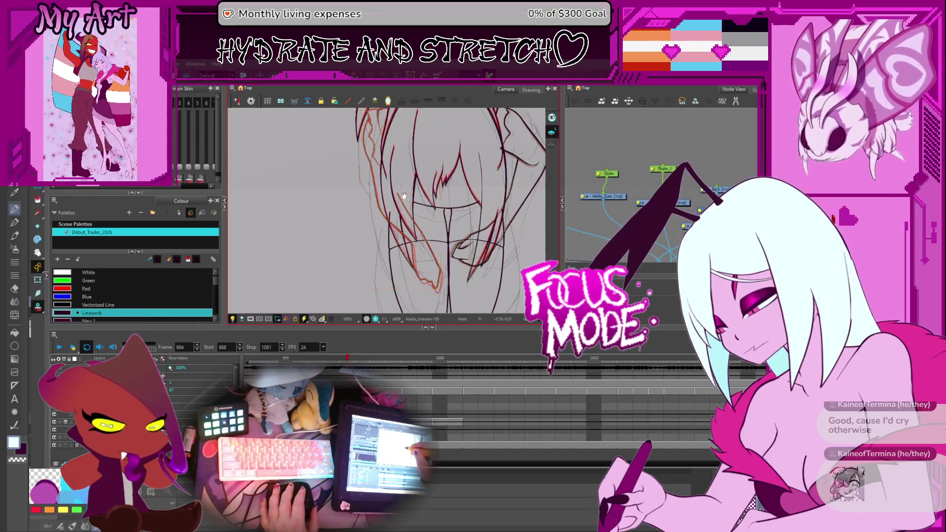
left_click_drag(403, 198, 411, 244)
scroll(398, 184, "up", 2)
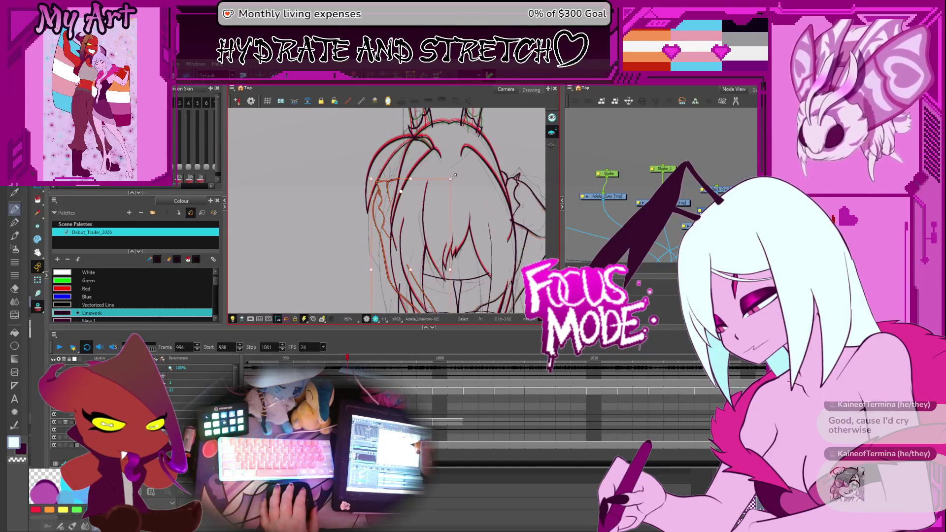
left_click_drag(450, 178, 447, 179)
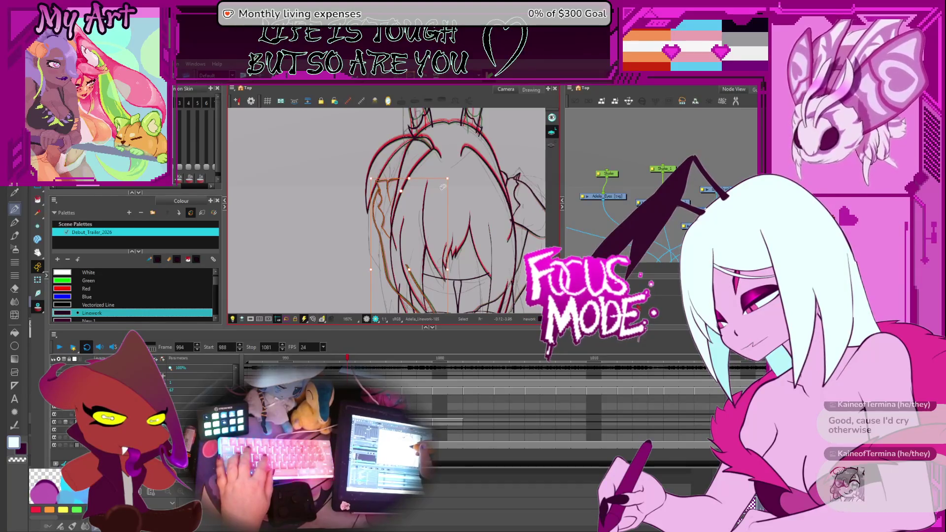
left_click_drag(456, 189, 363, 167)
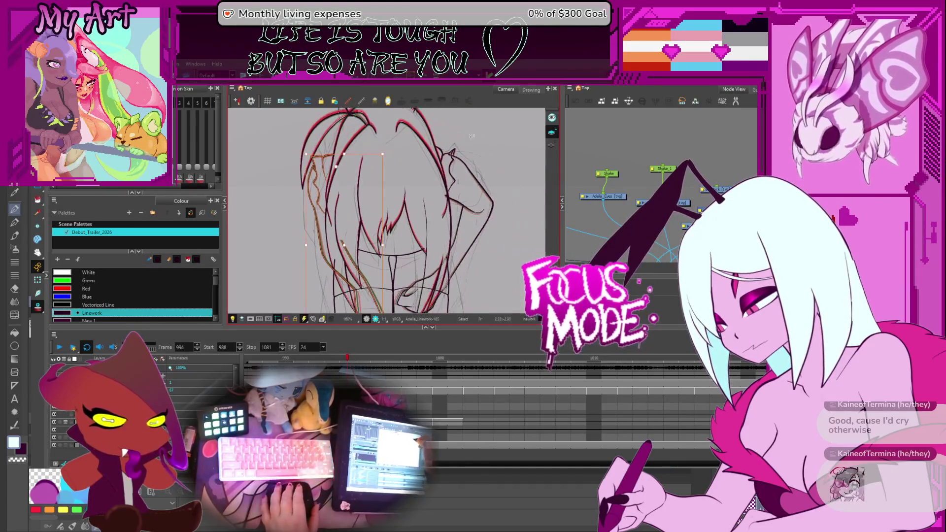
left_click_drag(513, 156, 552, 89)
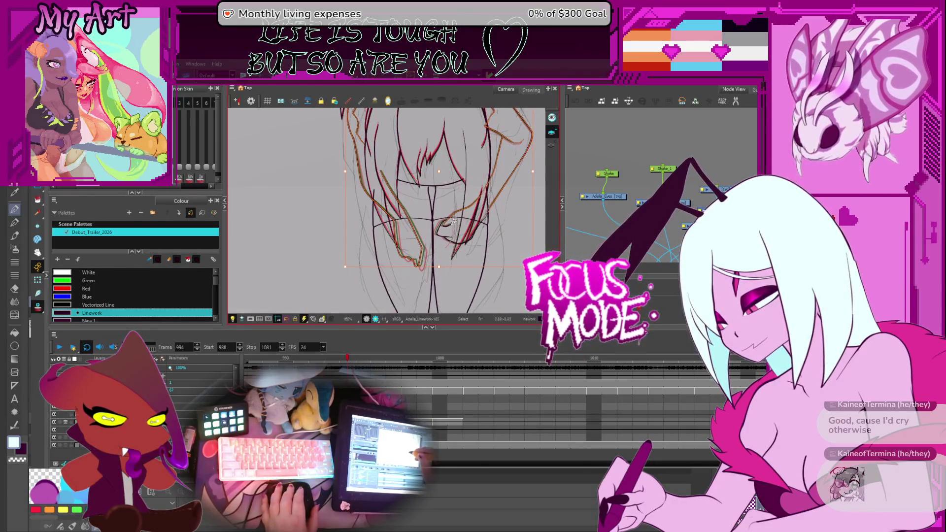
scroll(468, 219, "up", 1)
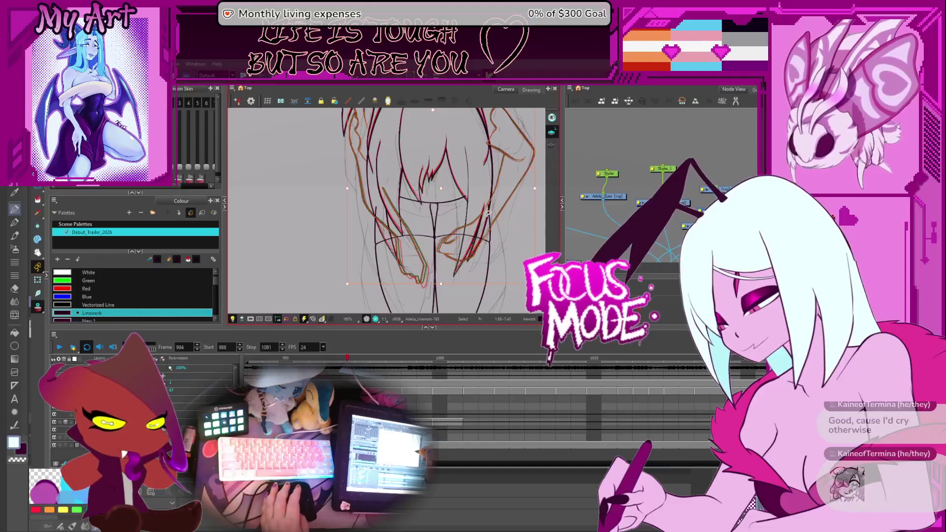
scroll(488, 206, "down", 2)
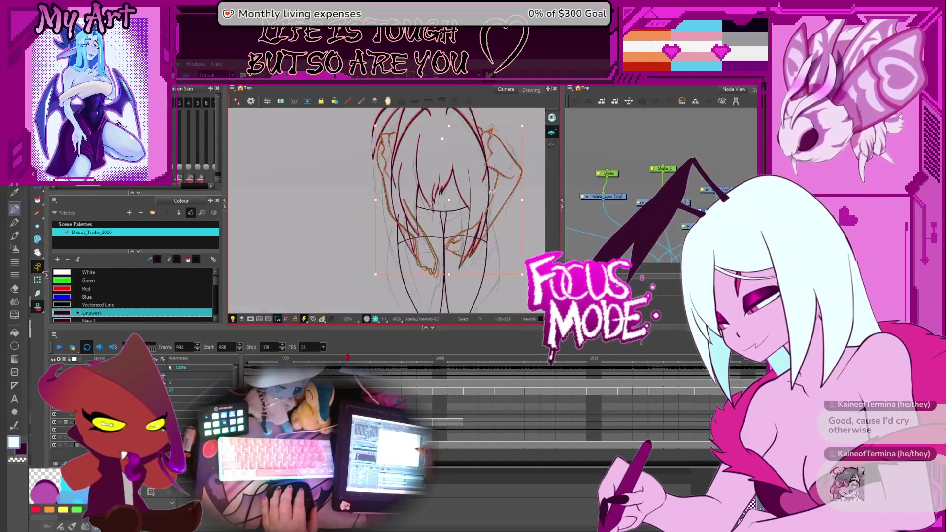
scroll(489, 198, "up", 1)
On frame 996, select the left hair strokes and the right arm strokes
key("period")
key("period")
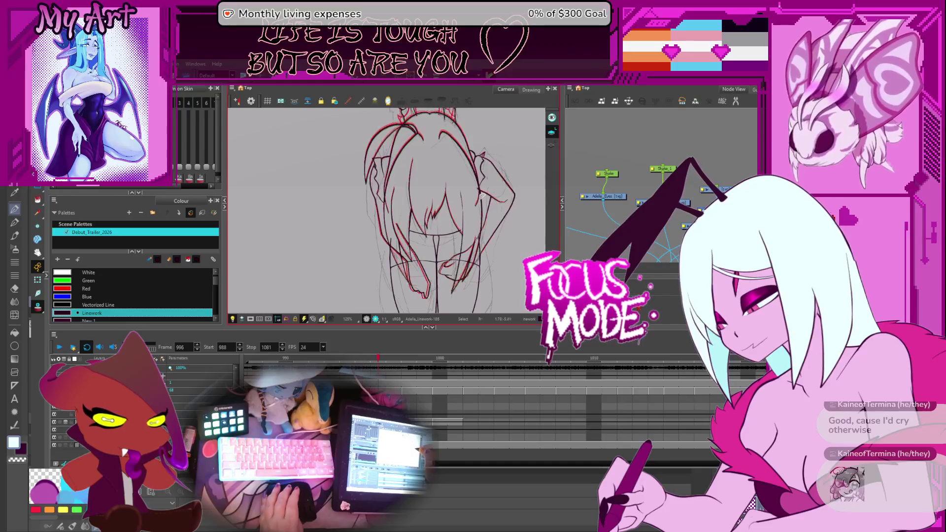
mouse_move(388, 154)
left_mouse_down()
mouse_move(377, 242)
mouse_move(485, 251)
left_mouse_up()
mouse_move(492, 207)
left_mouse_down()
mouse_move(479, 156)
mouse_move(490, 208)
left_mouse_up()
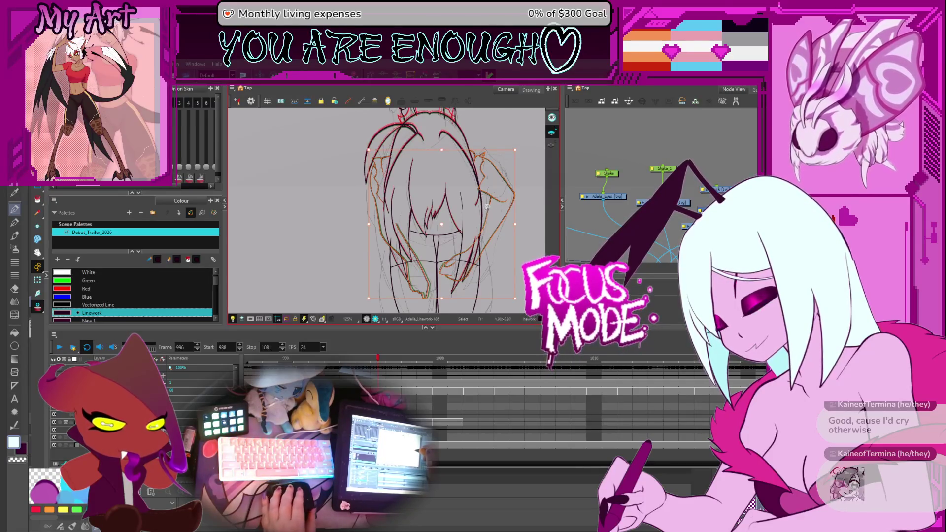
scroll(486, 207, "up", 3)
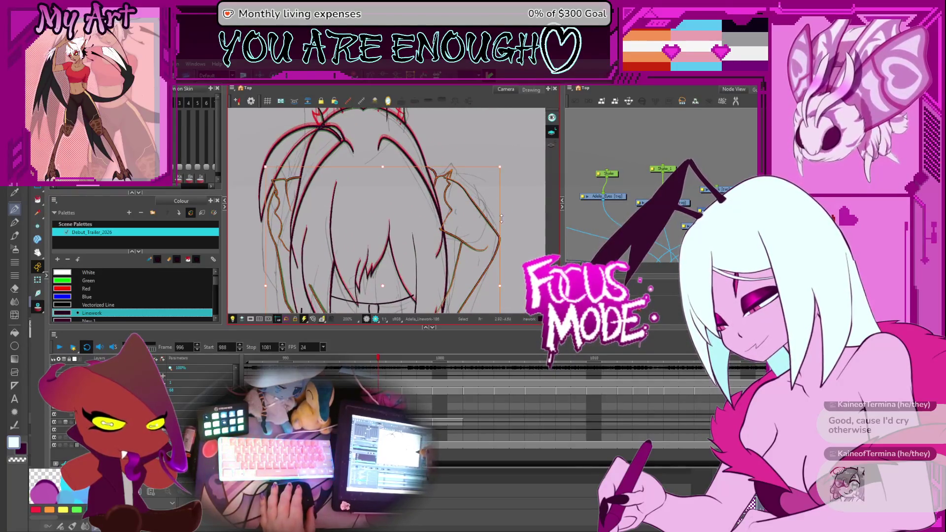
left_click_drag(490, 167, 446, 158)
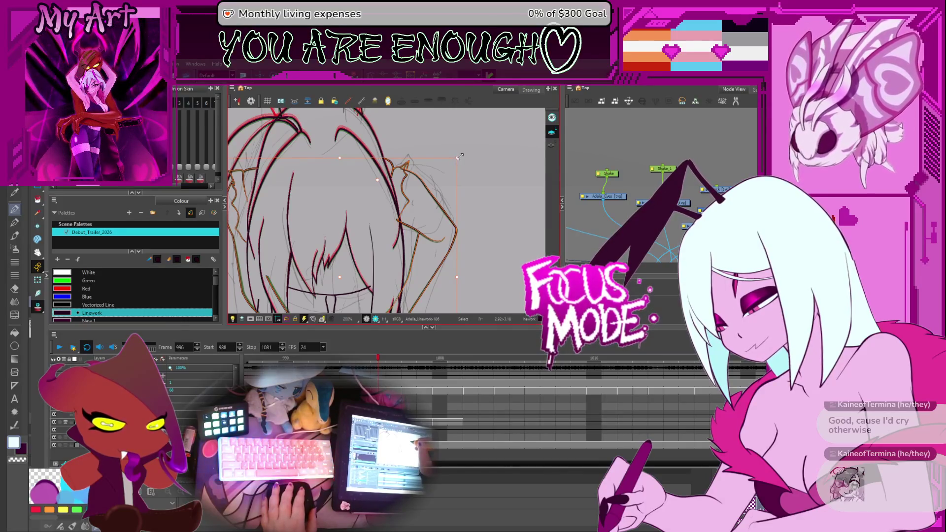
key("space")
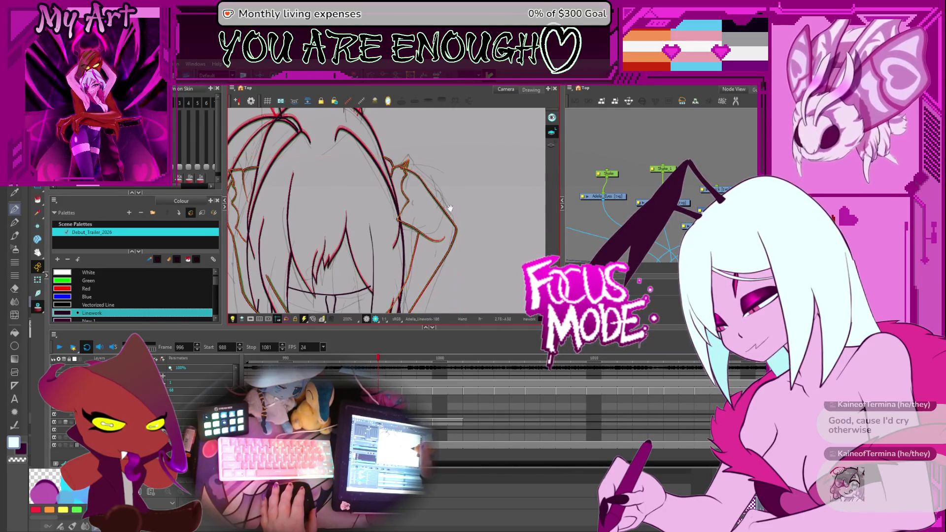
left_click_drag(452, 205, 457, 182)
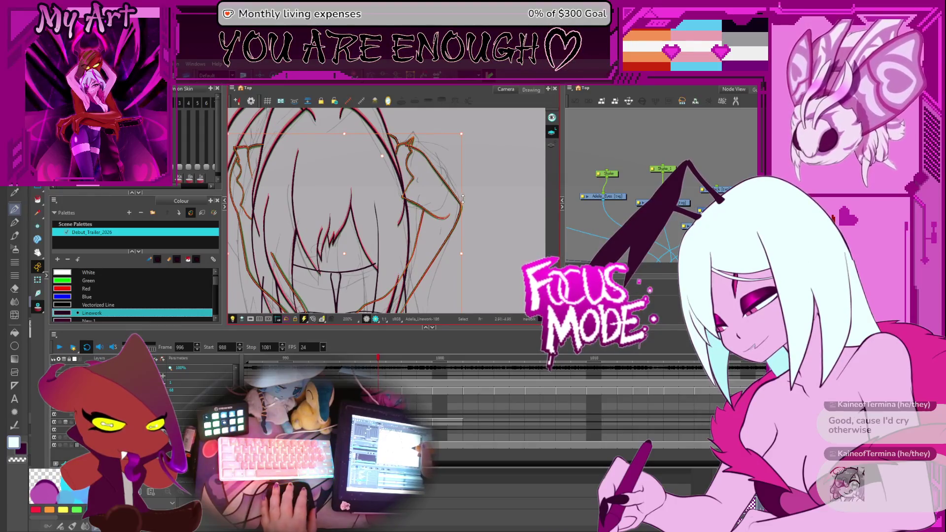
Select the right arm, neighbouring and hand strokes, then deselect the arm strokes
left_click(428, 156)
scroll(433, 124, "down", 2)
mouse_move(433, 163)
left_mouse_down()
mouse_move(424, 259)
mouse_move(398, 168)
mouse_move(452, 201)
left_mouse_up()
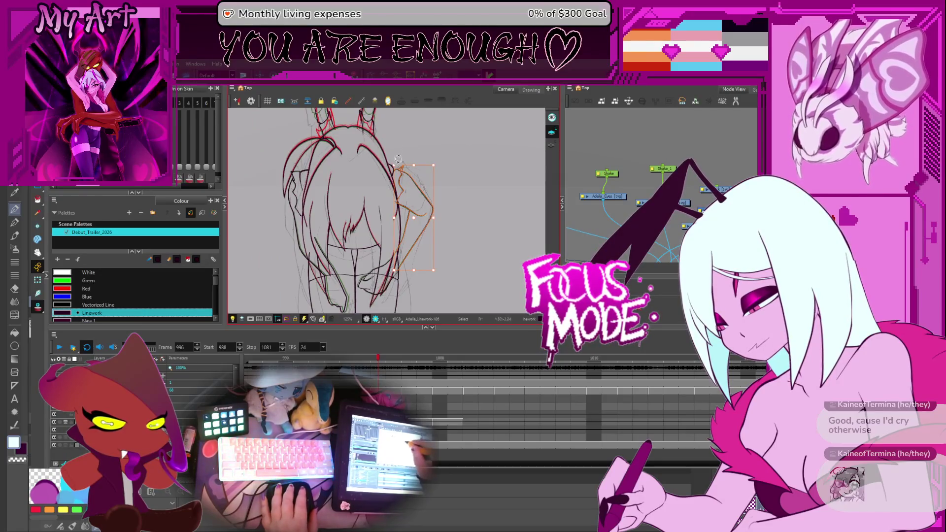
left_click_drag(427, 142, 394, 168)
left_click(360, 284, "shift")
scroll(395, 285, "up", 3)
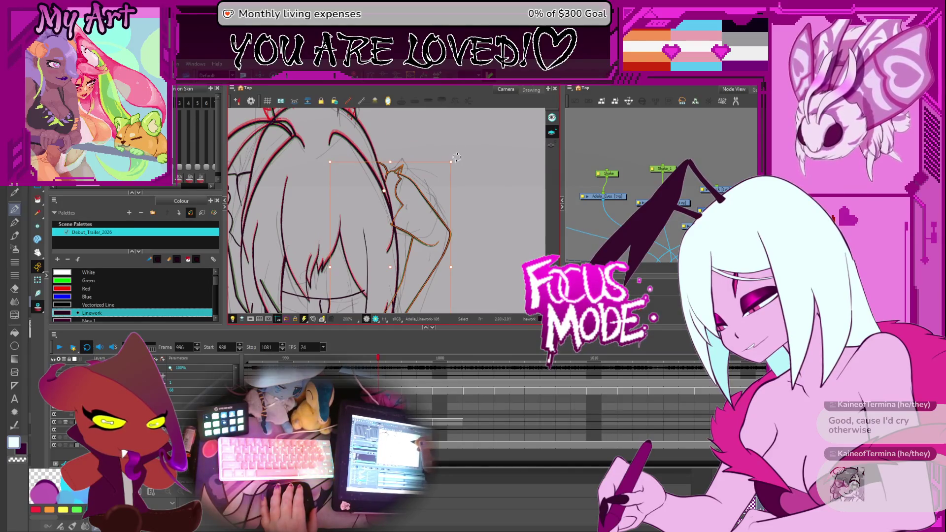
left_click(455, 159)
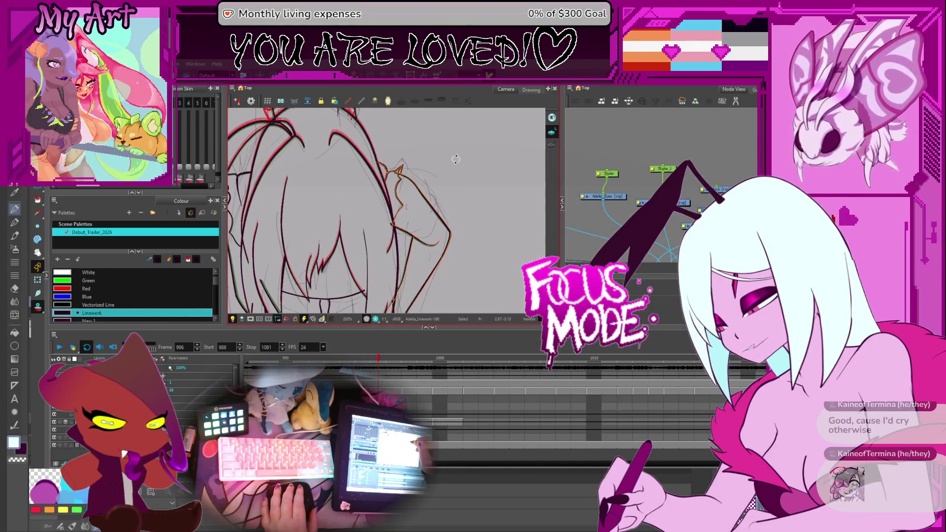
Reselect the arm stroke after panning around the figure
key("space")
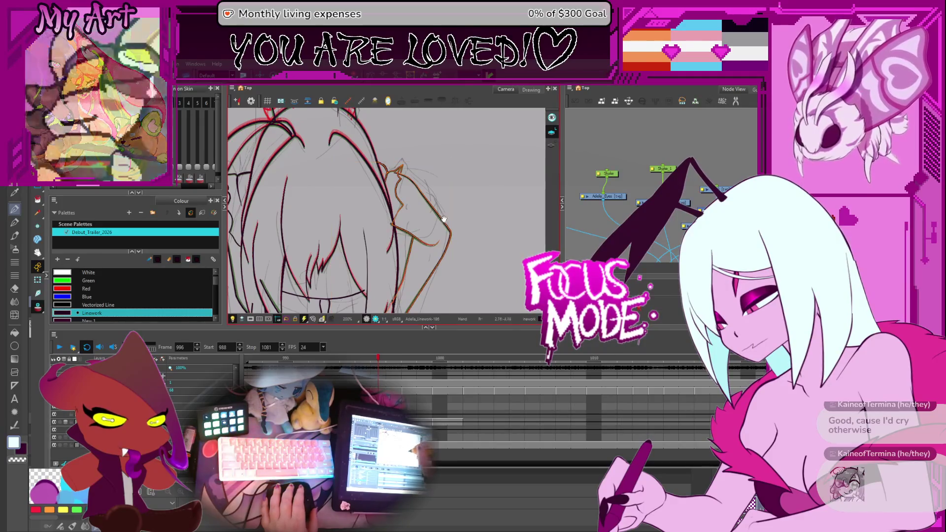
left_click_drag(445, 220, 446, 198)
left_click(449, 216)
key("Escape")
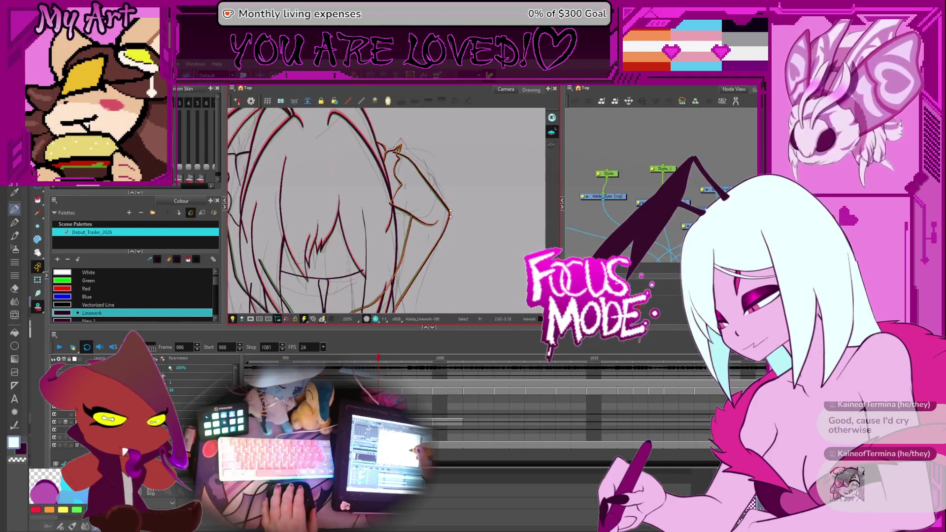
key("space")
mouse_move(449, 216)
left_mouse_down()
mouse_move(468, 205)
mouse_move(417, 212)
mouse_move(542, 202)
left_mouse_up()
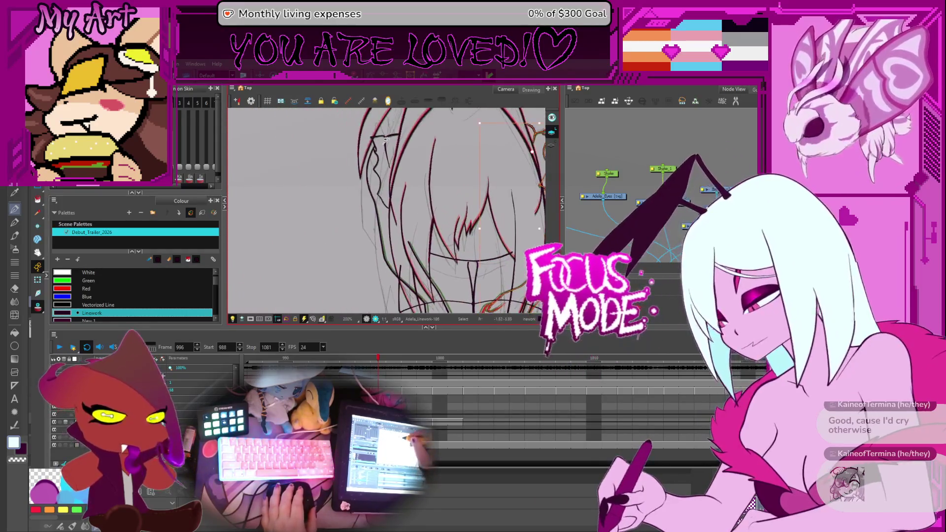
key("space")
left_click_drag(416, 268, 401, 204)
left_click(401, 204)
Select the left hair strokes and extend the selection to the right hair and arm
key("space")
left_click_drag(397, 123, 393, 219)
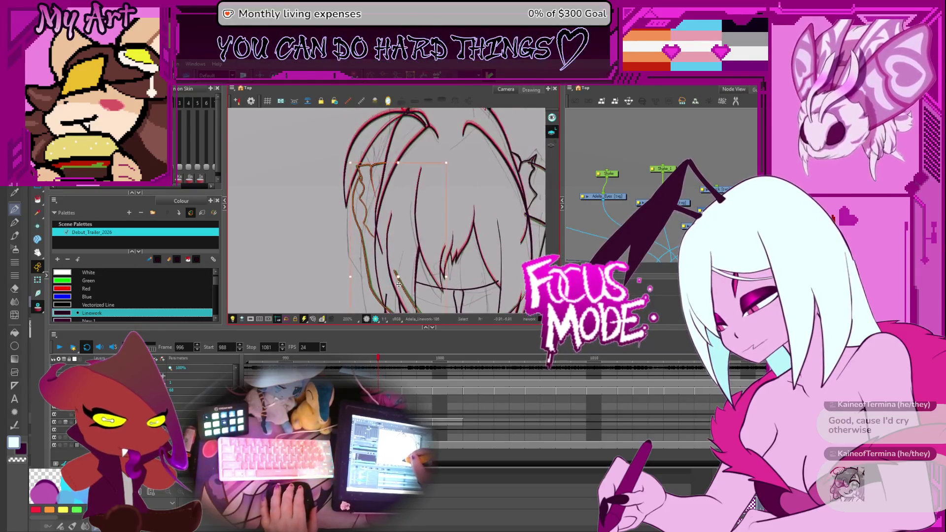
left_click(387, 173)
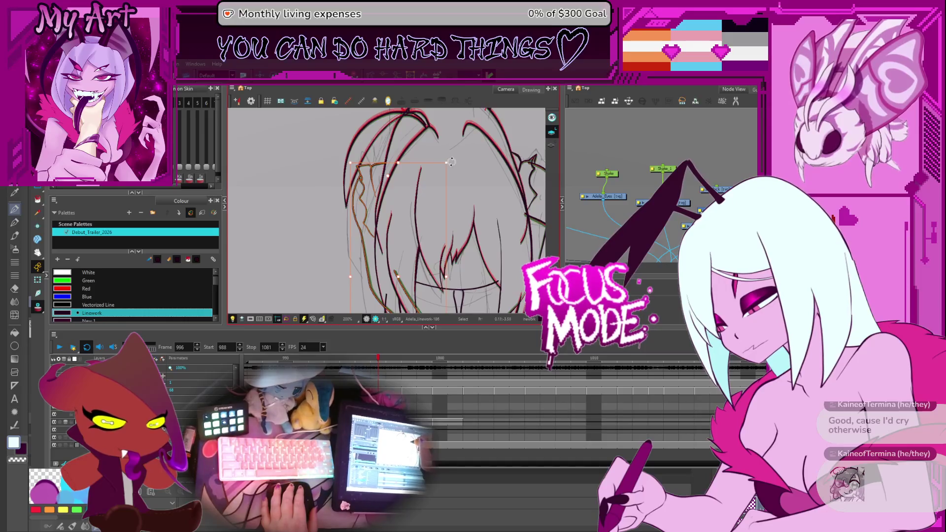
key("Escape")
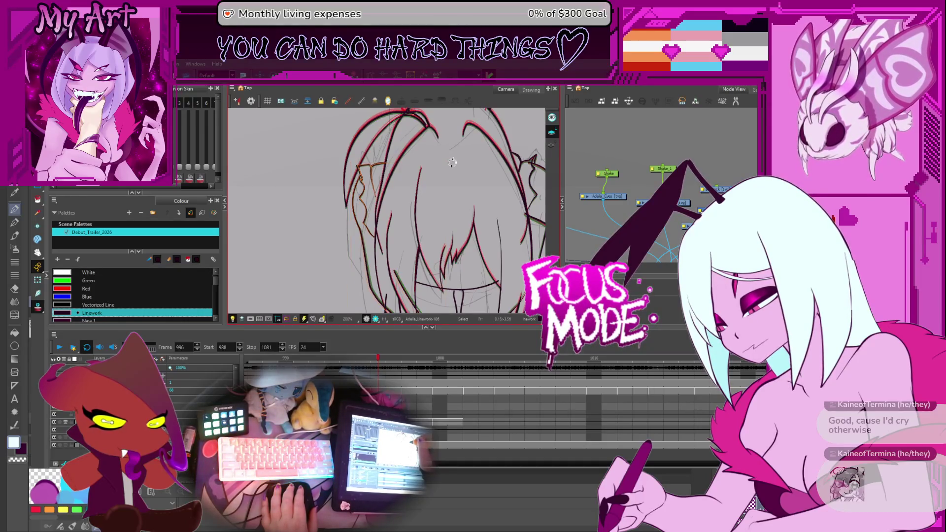
key("ctrl+z")
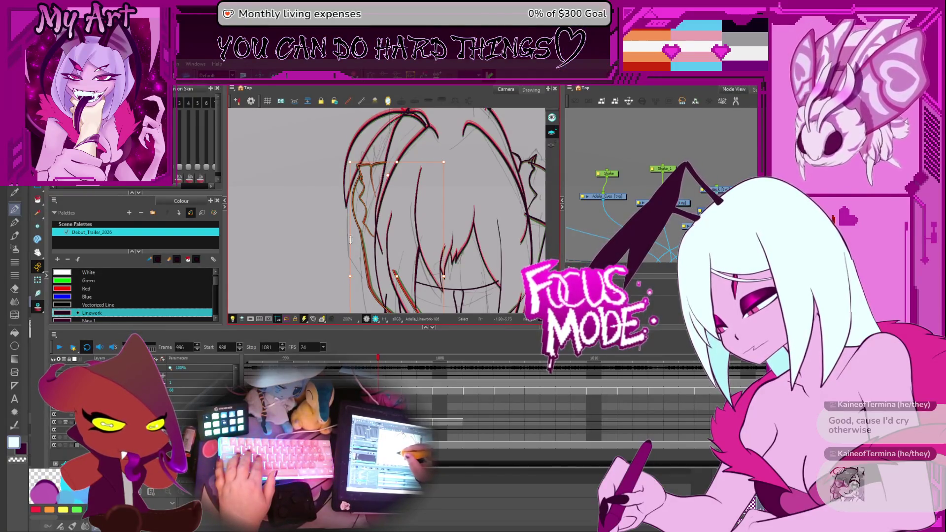
scroll(356, 207, "down", 3)
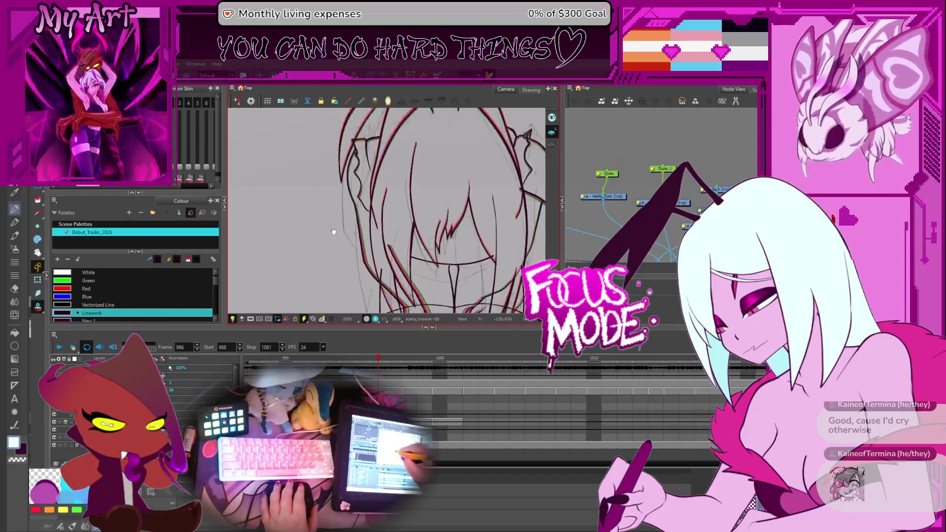
scroll(356, 206, "up", 1)
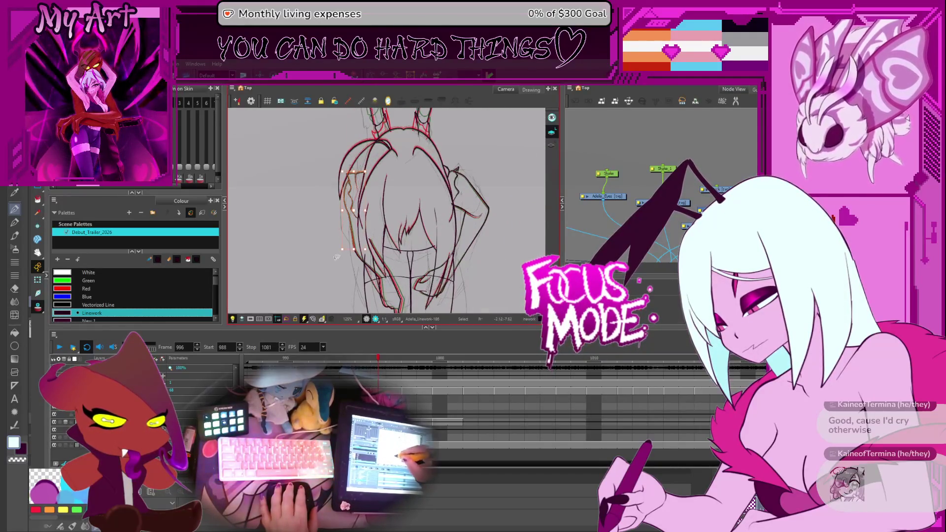
left_click_drag(363, 233, 358, 198)
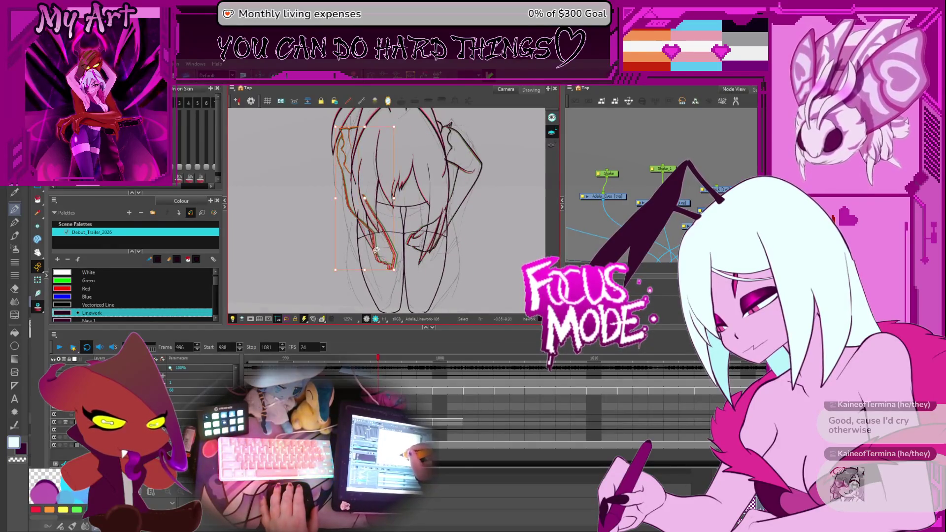
left_click_drag(439, 122, 467, 190)
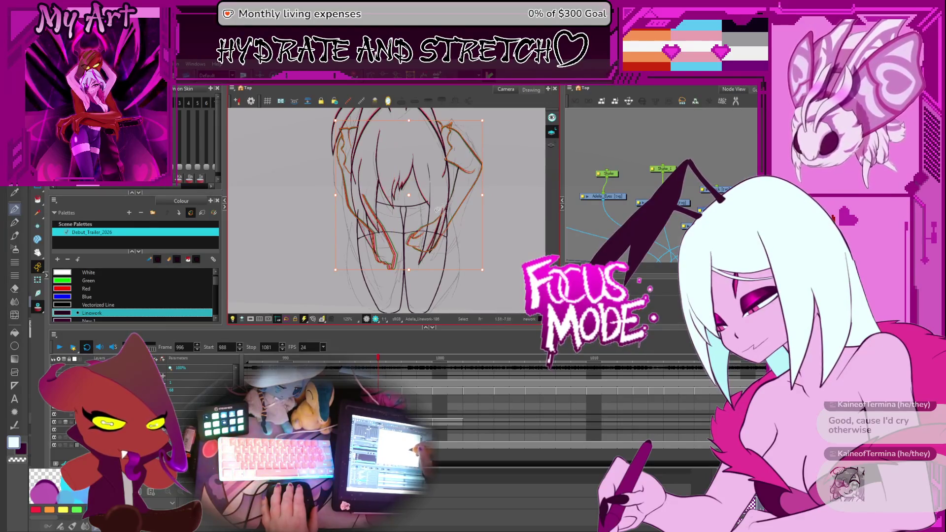
Zoom in and out to check the figure, then move ahead to frame 998
key("2")
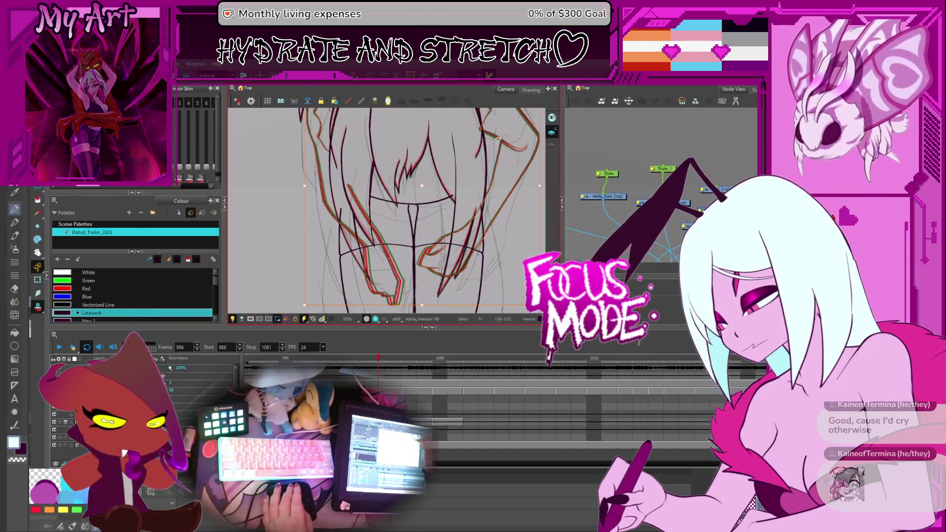
key("1")
key("period")
key("period")
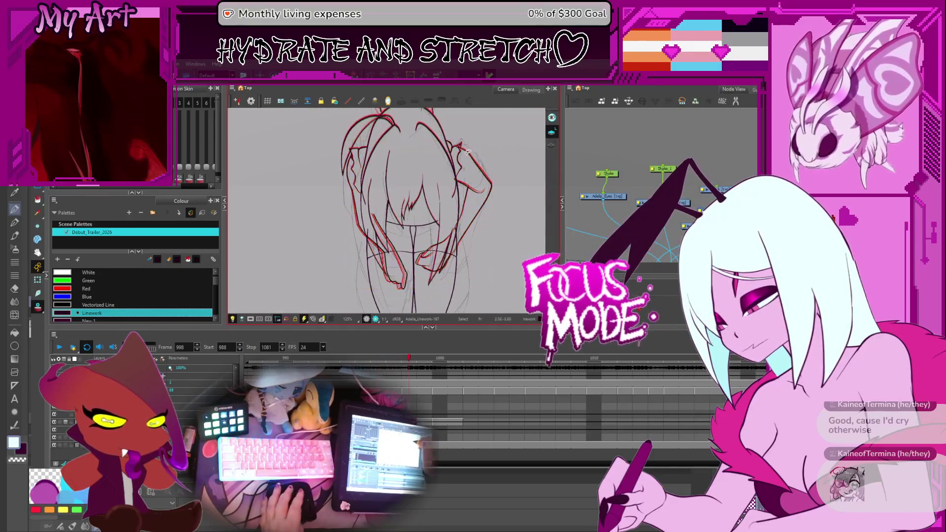
On frame 998, select the right arm, left hair and lower-left strokes
left_click_drag(459, 153, 504, 180)
left_click(452, 261)
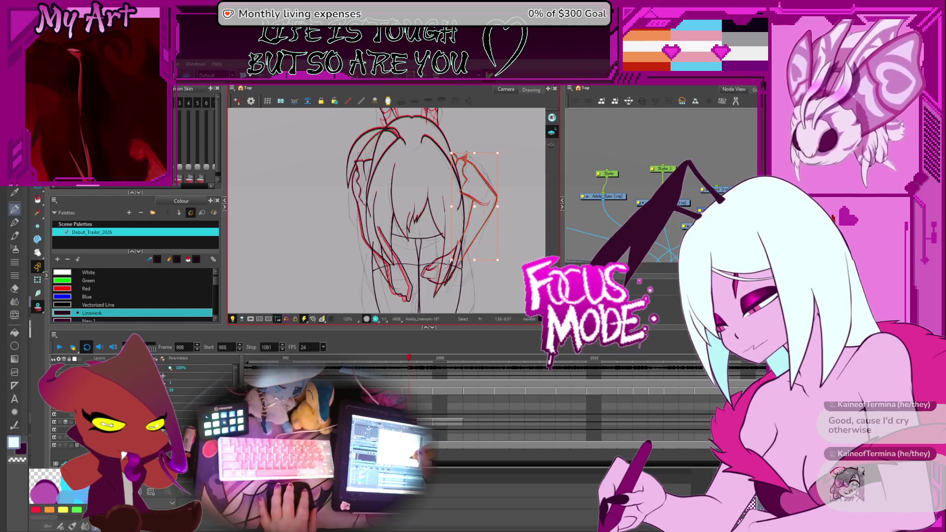
left_click(365, 163, "shift")
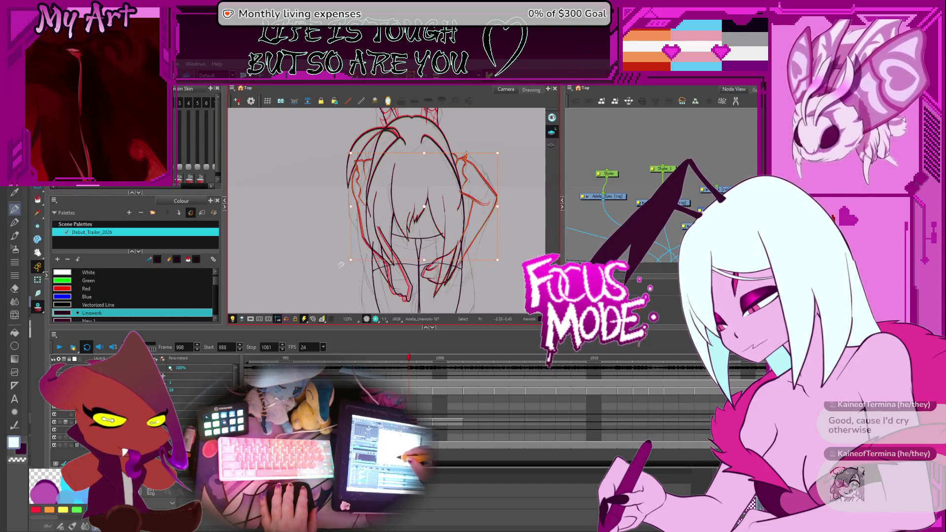
left_click(409, 272, "shift")
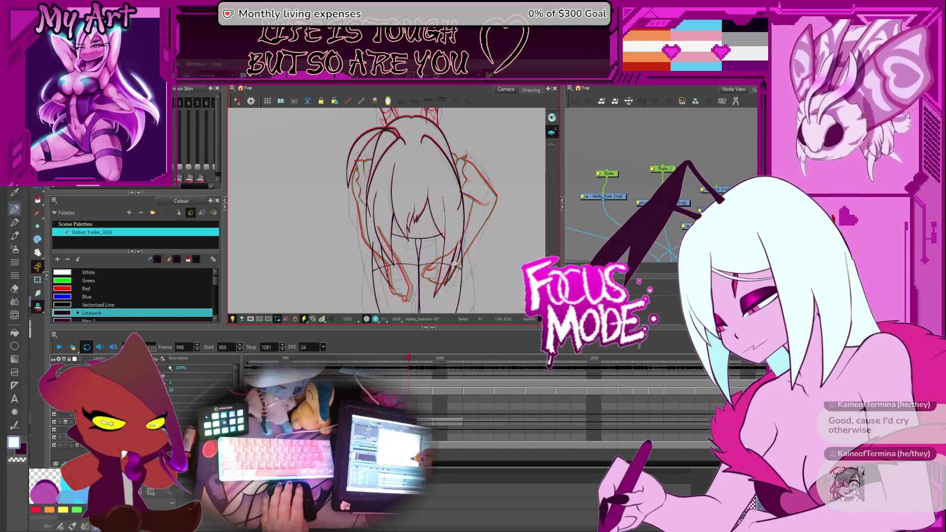
left_click_drag(444, 203, 445, 217)
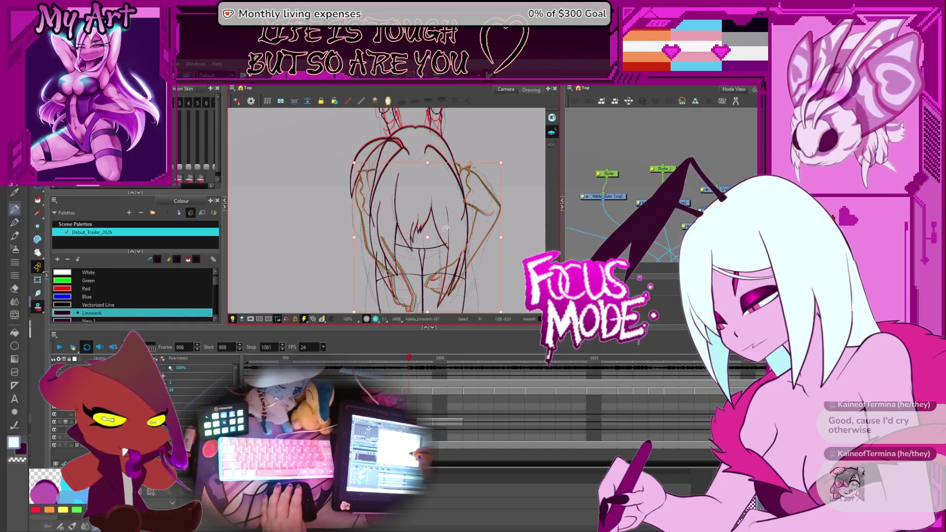
Step to frame 1000 and lasso its right arm, lower and left hair strokes
key("period")
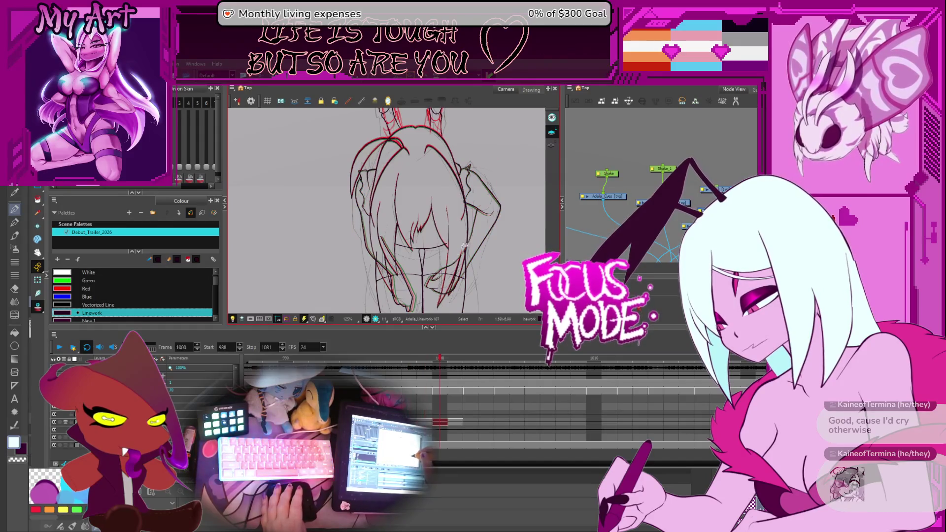
key("period")
mouse_move(463, 249)
left_mouse_down()
mouse_move(492, 233)
mouse_move(463, 158)
mouse_move(461, 243)
left_mouse_up()
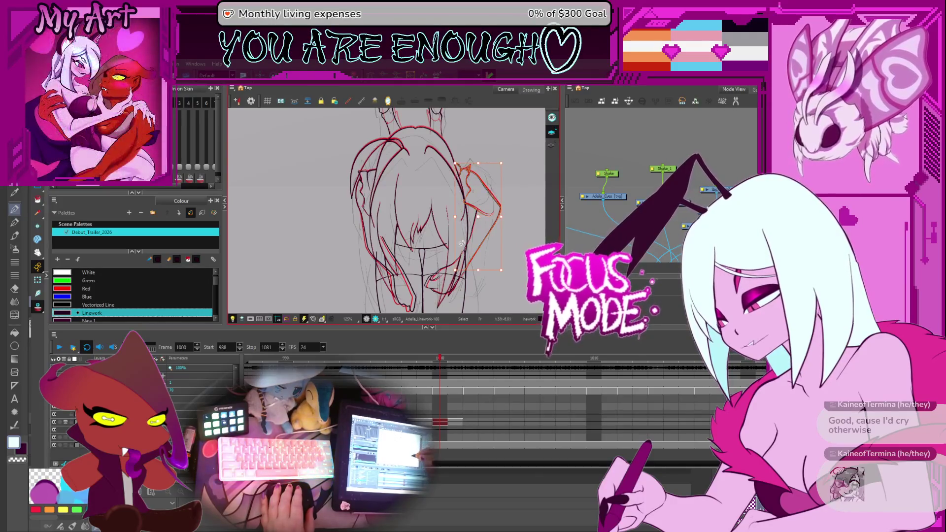
left_click_drag(433, 276, 467, 246)
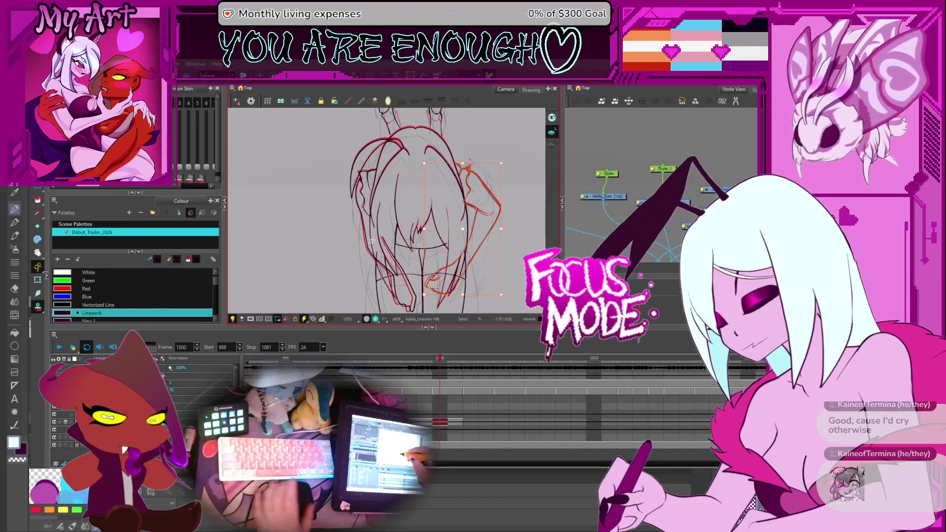
left_click_drag(366, 166, 361, 241)
scroll(383, 206, "up", 1)
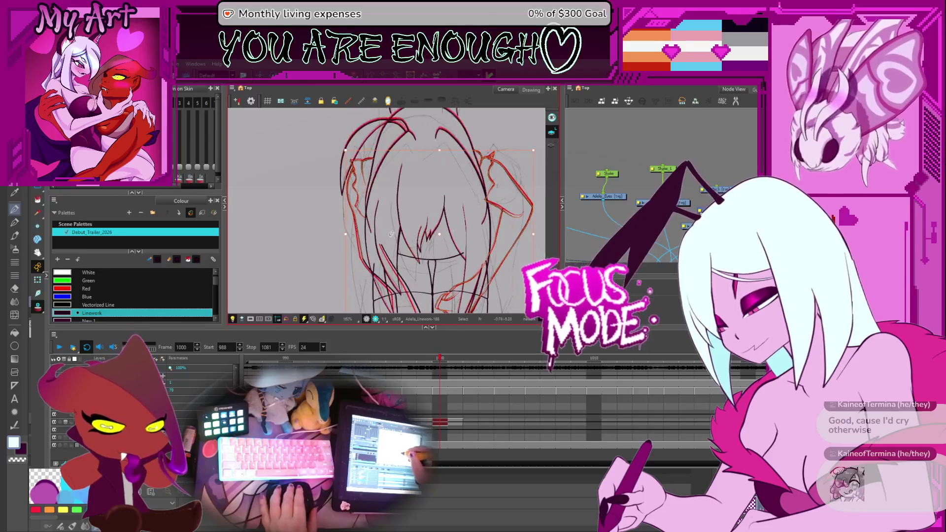
scroll(392, 217, "up", 1)
left_click_drag(392, 217, 405, 224)
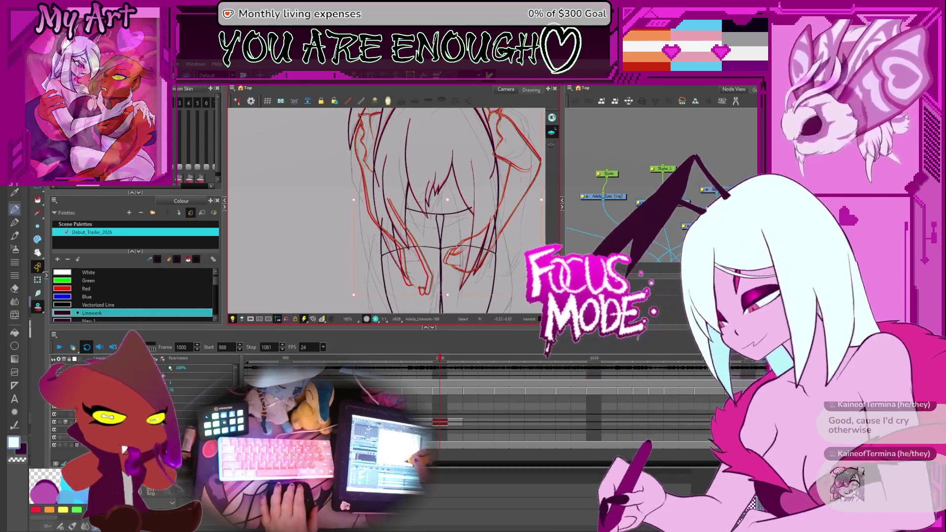
scroll(411, 276, "down", 2)
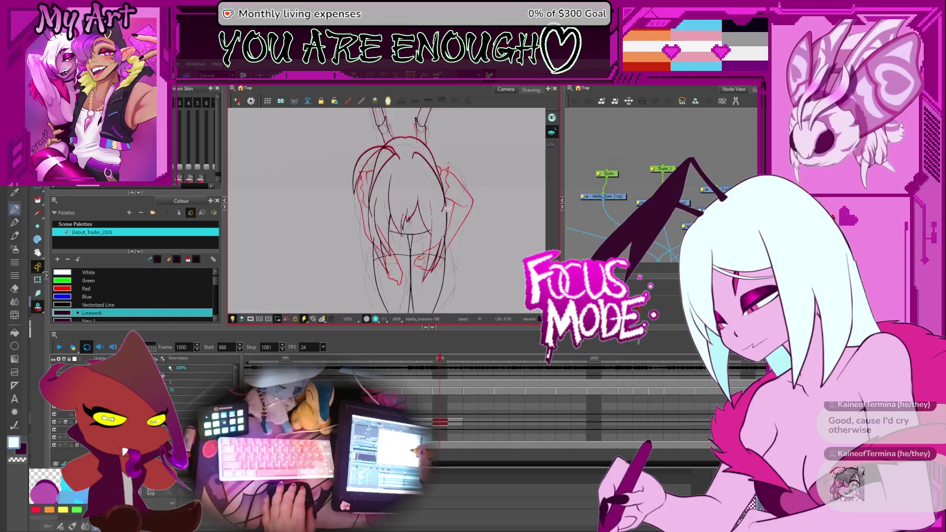
scroll(387, 211, "up", 1)
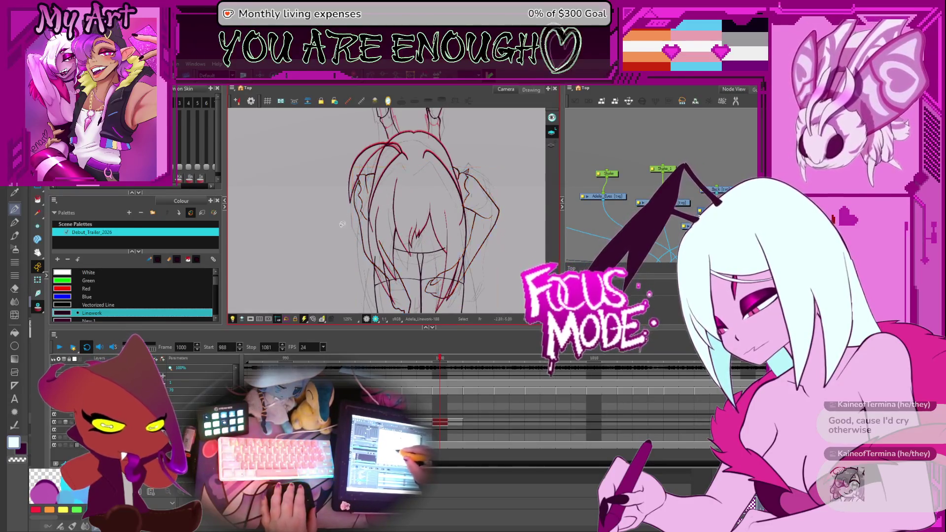
left_click_drag(349, 170, 378, 254)
left_click(389, 252, "shift")
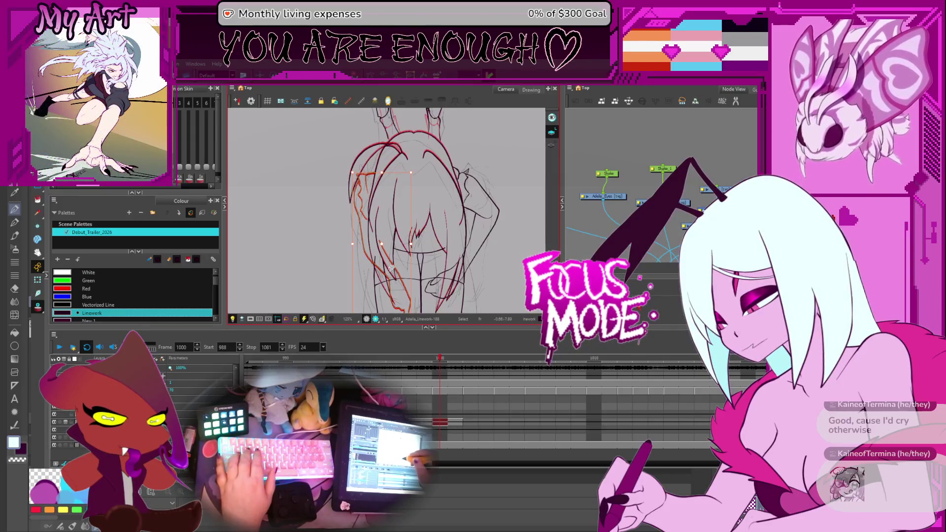
Back on frame 999, select the left and long downward hair strokes, then clear the selection
key("comma")
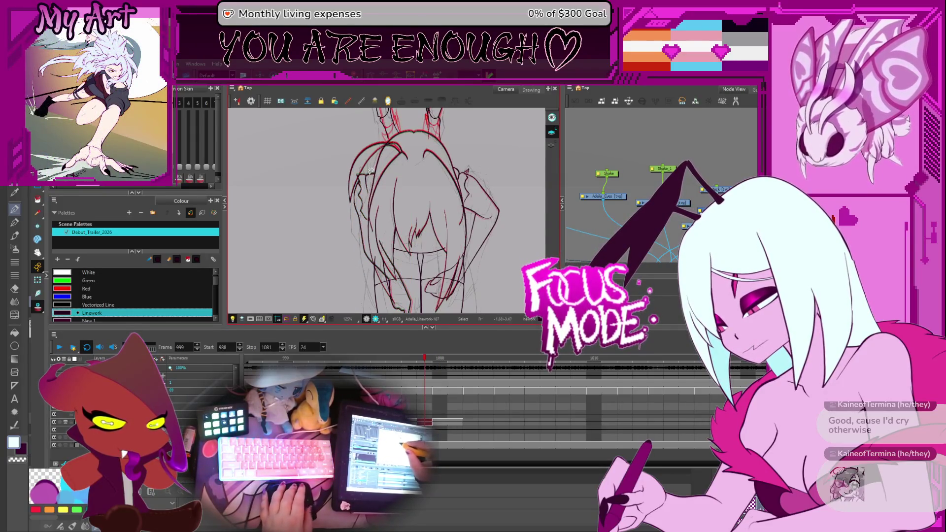
left_click(371, 170)
left_click(382, 252, "shift")
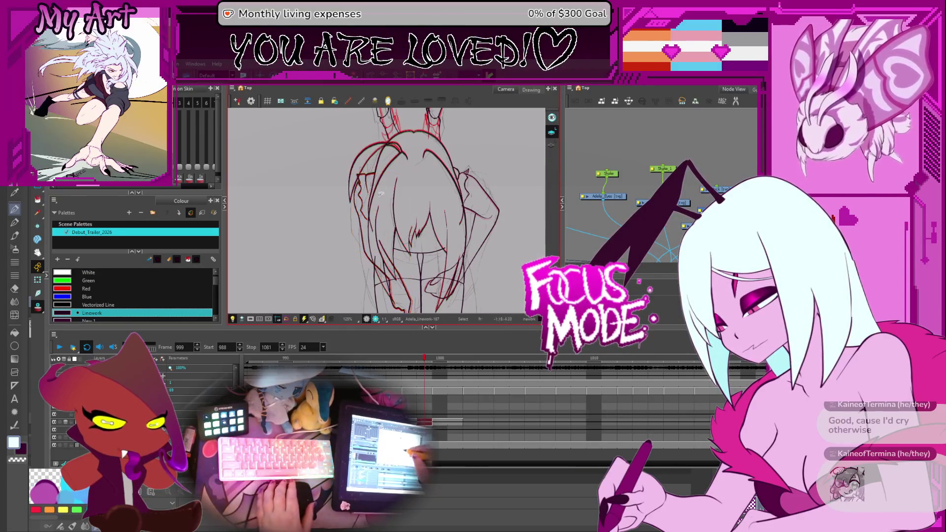
key("Escape")
scroll(390, 204, "down", 1)
scroll(390, 203, "up", 4)
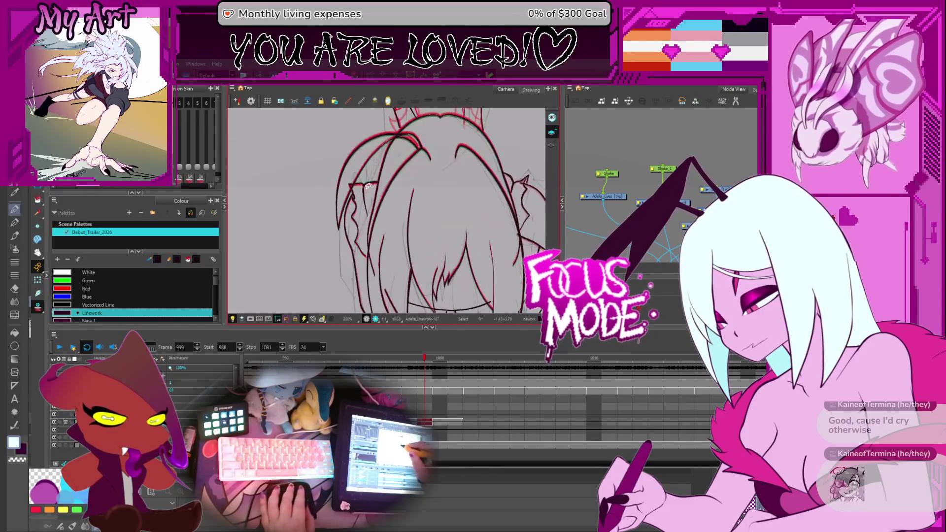
On frame 1000, drag the end of the hair stroke left of the face
key("period")
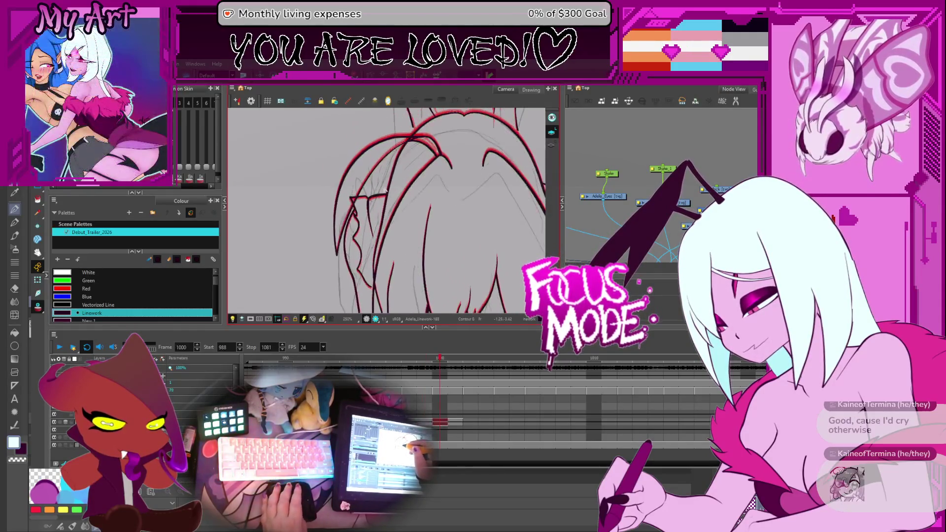
left_click(387, 196)
left_click_drag(388, 198, 389, 195)
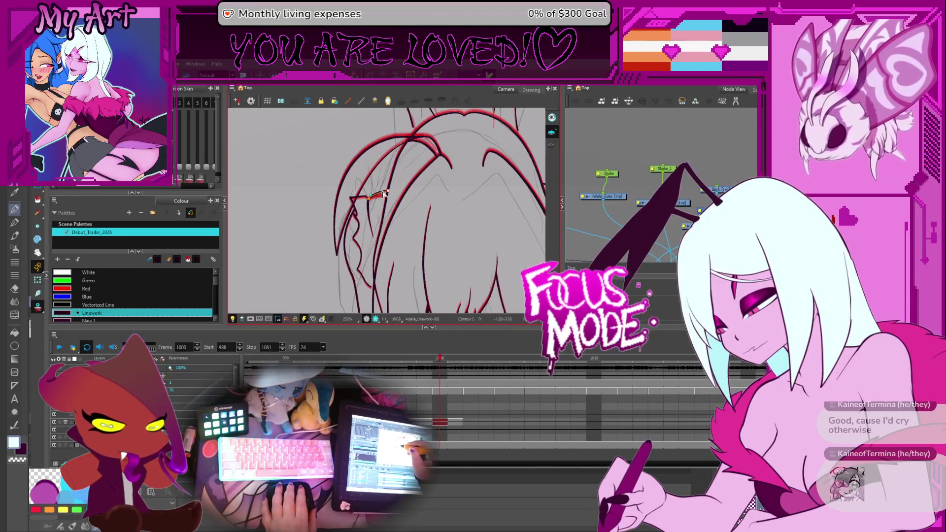
Step back to frame 997 and show the short hair stroke's control points
key("comma")
key("comma")
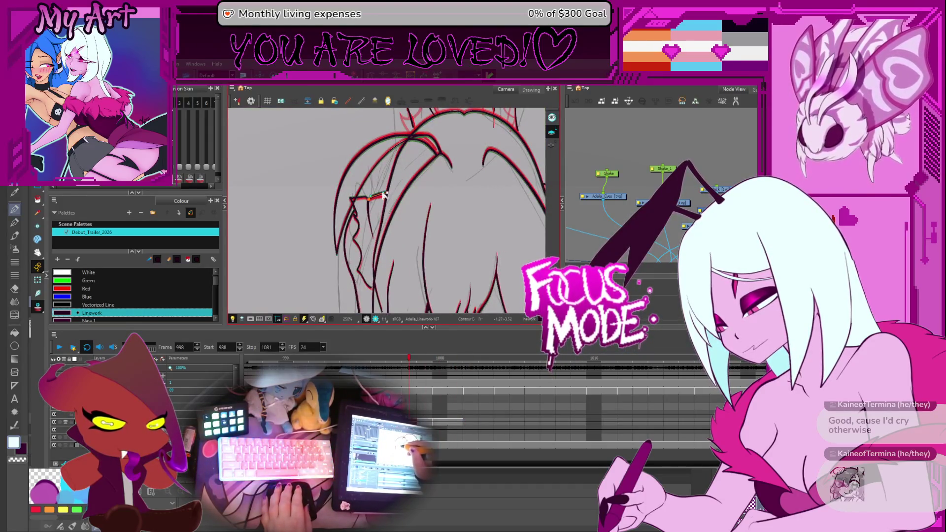
key("comma")
left_click(384, 197)
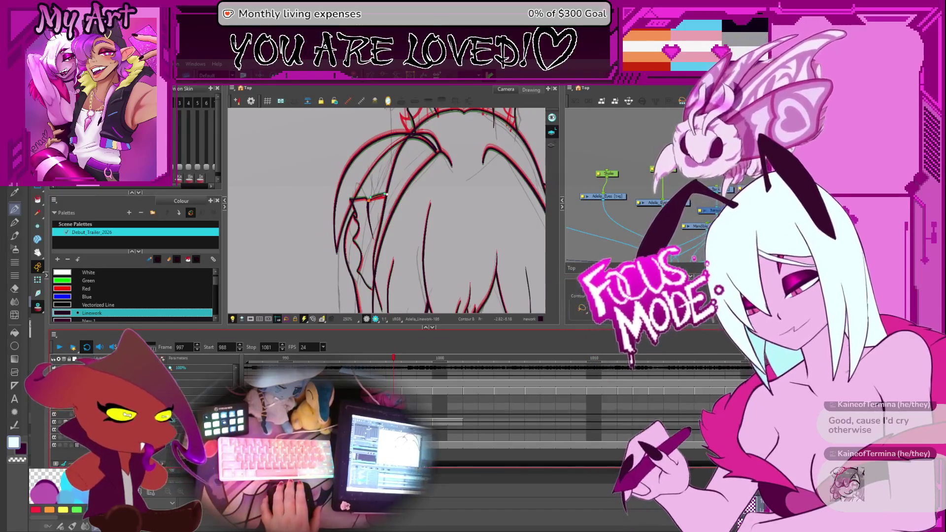
scroll(438, 202, "down", 5)
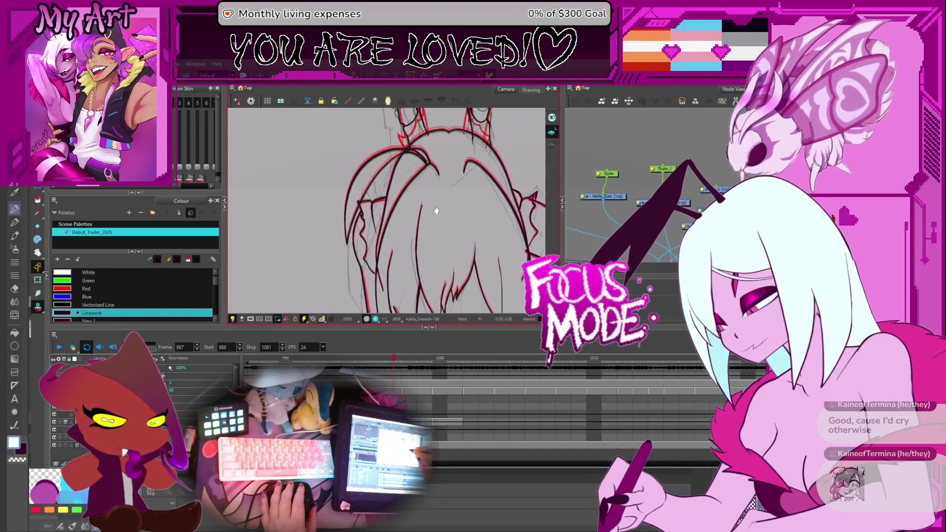
key("period")
key("period")
key("period")
scroll(437, 202, "up", 1)
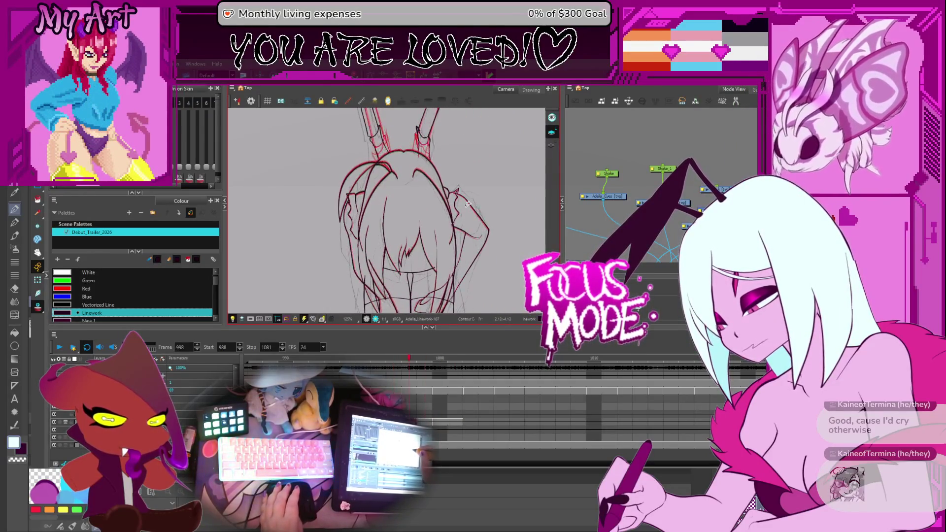
key("comma")
key("comma")
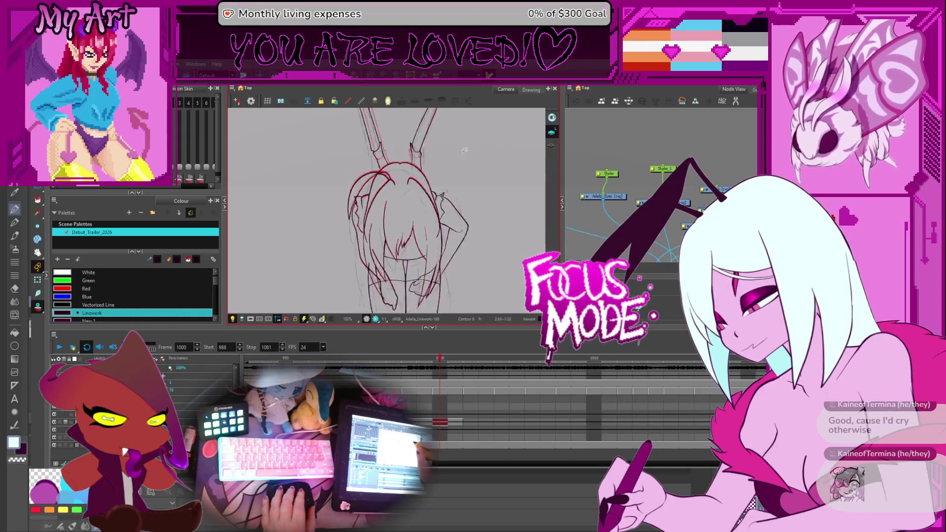
scroll(463, 211, "down", 2)
key("period")
key("period")
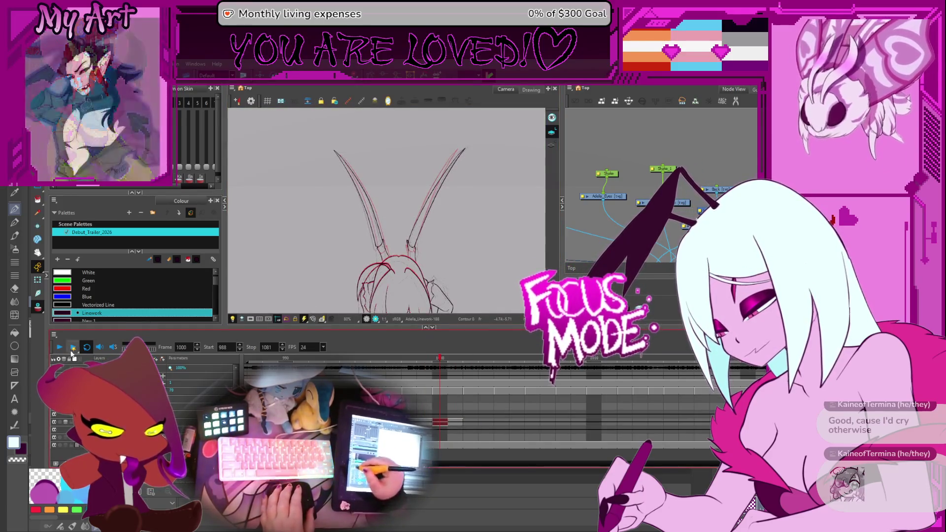
key("period")
key("period")
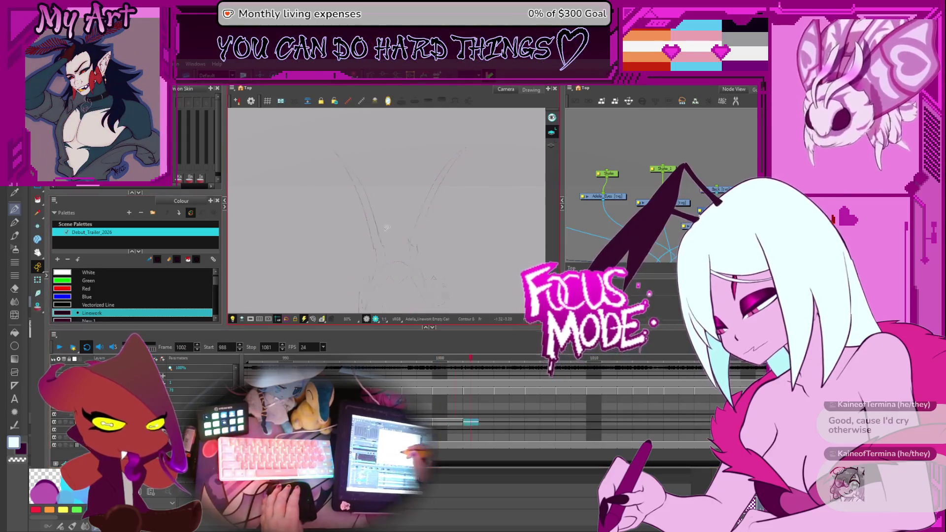
key("comma")
key("comma")
key("comma")
key("period")
key("comma")
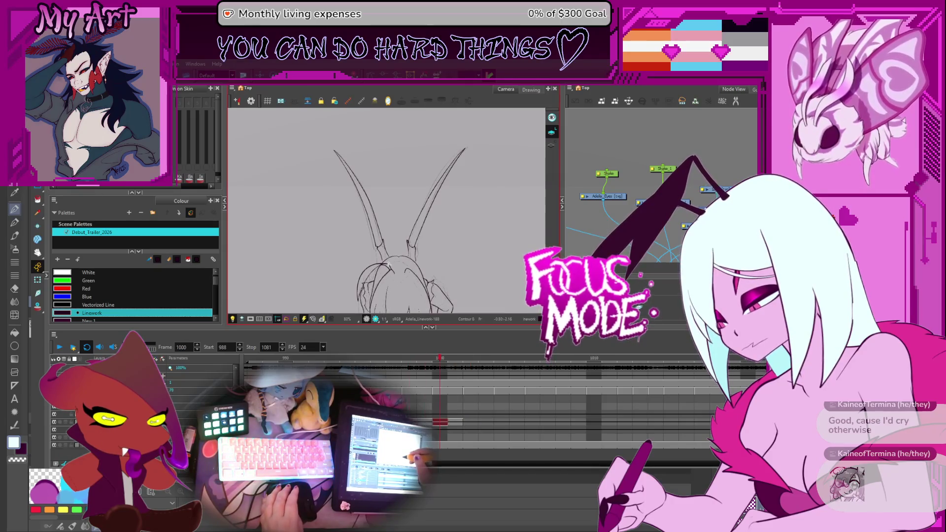
key("period")
key("comma")
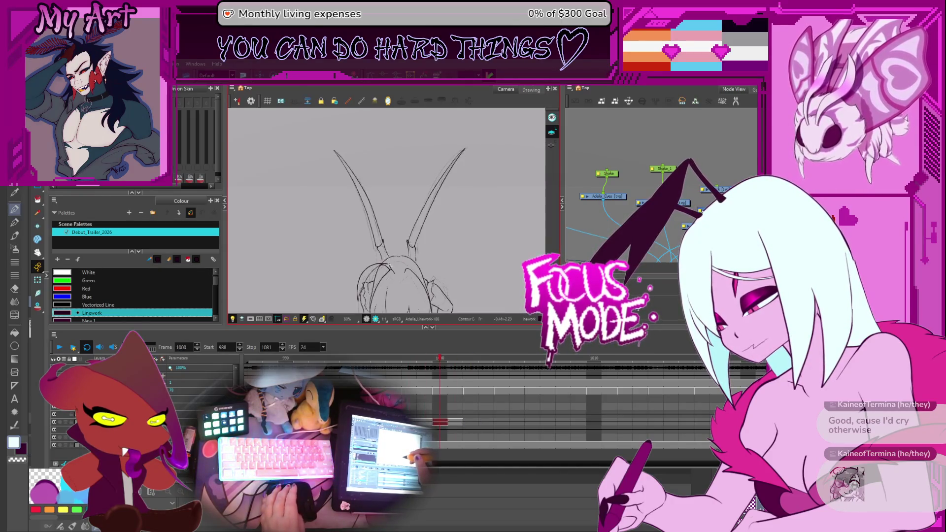
key("comma")
key("comma")
key("period")
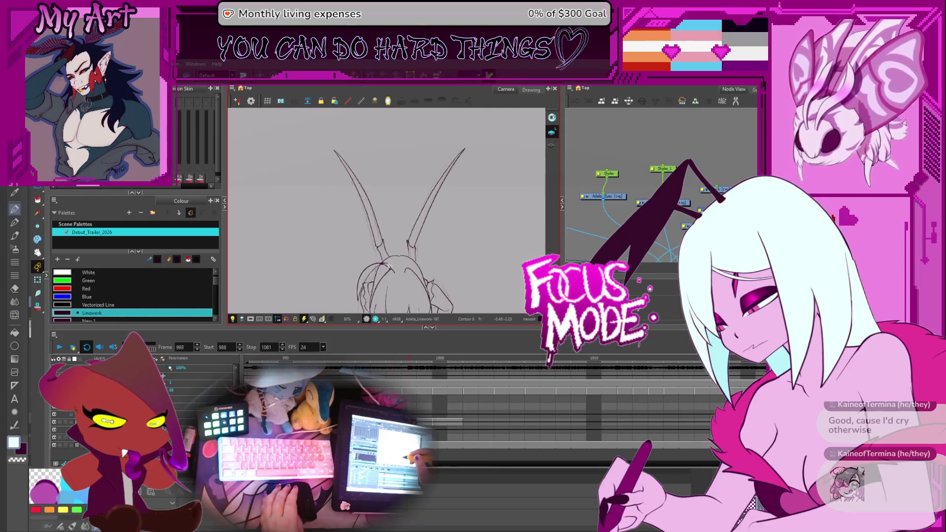
key("period")
key("period")
key("period")
key("period")
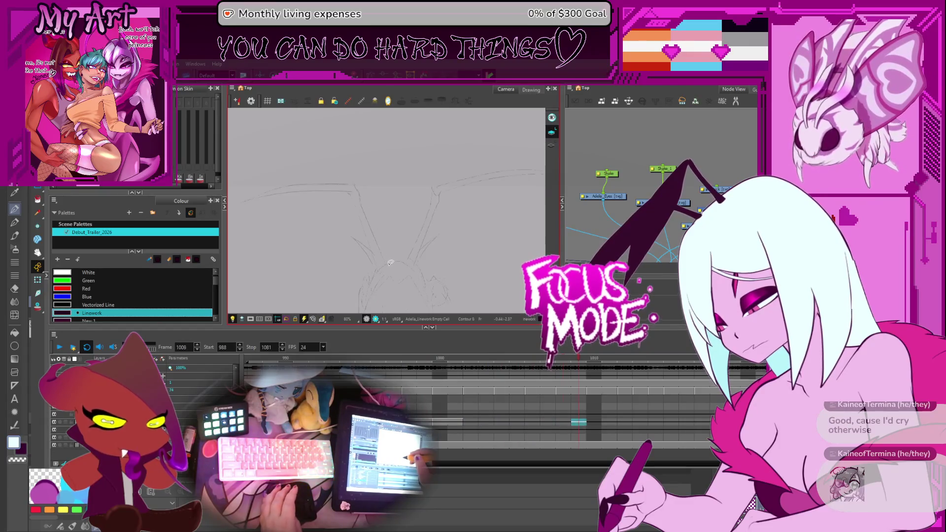
key("comma")
key("period")
key("comma")
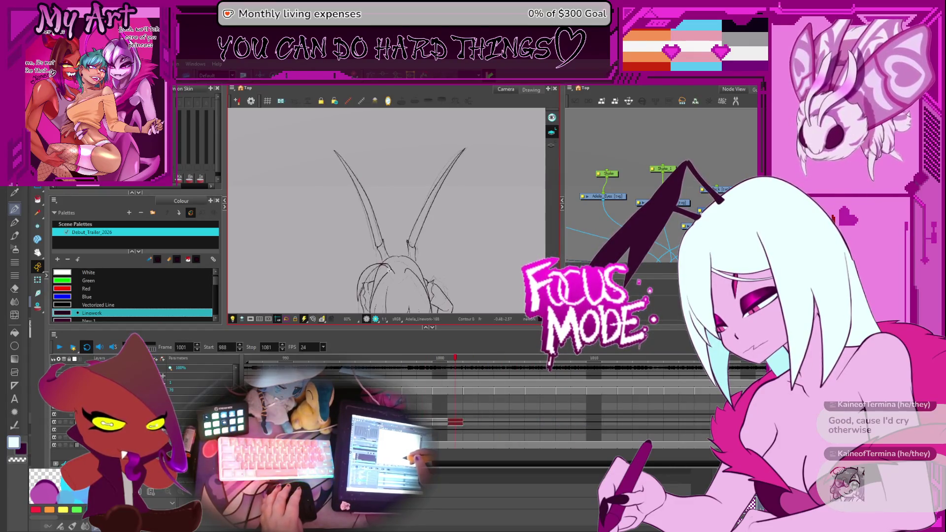
key("comma")
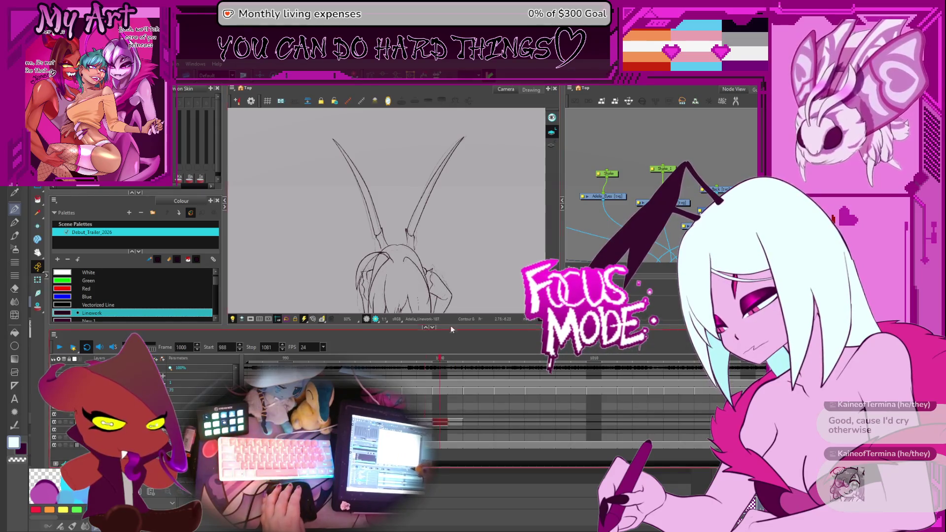
key("alt+s")
Zoom in on frame 1000's horns and lasso both horn strokes into one selection
left_click(374, 199)
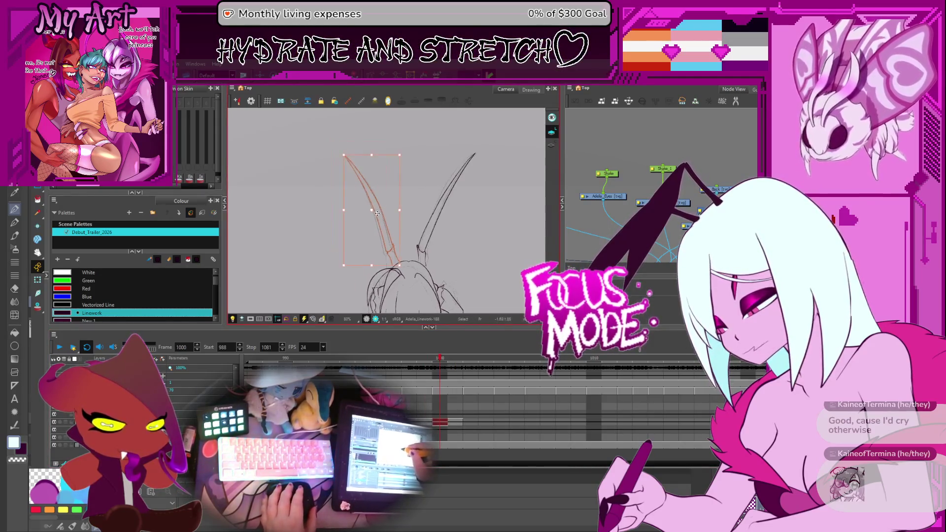
left_click_drag(391, 138, 416, 148)
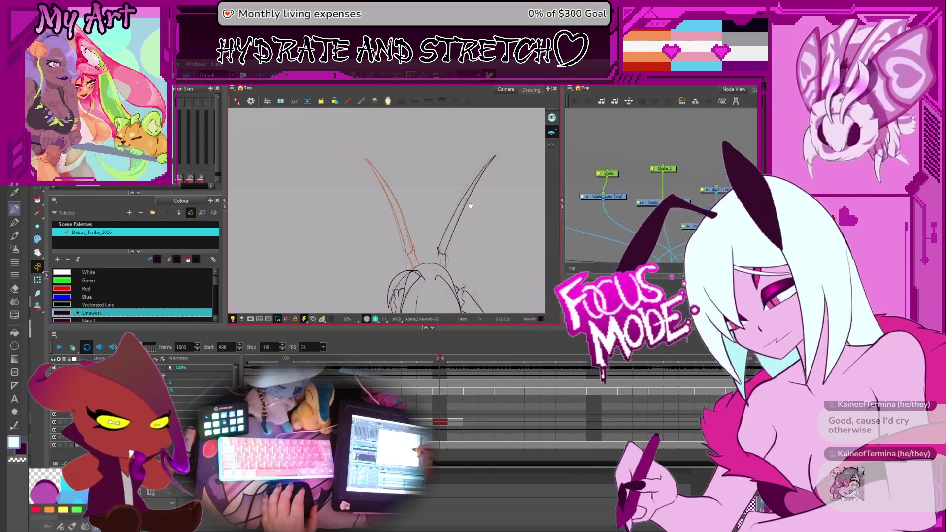
key("2")
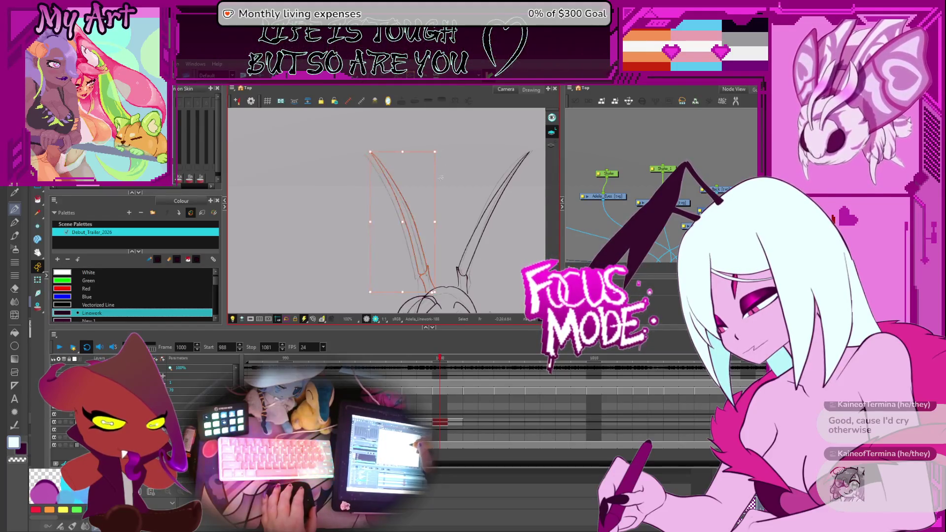
scroll(429, 158, "down", 3)
scroll(427, 152, "up", 2)
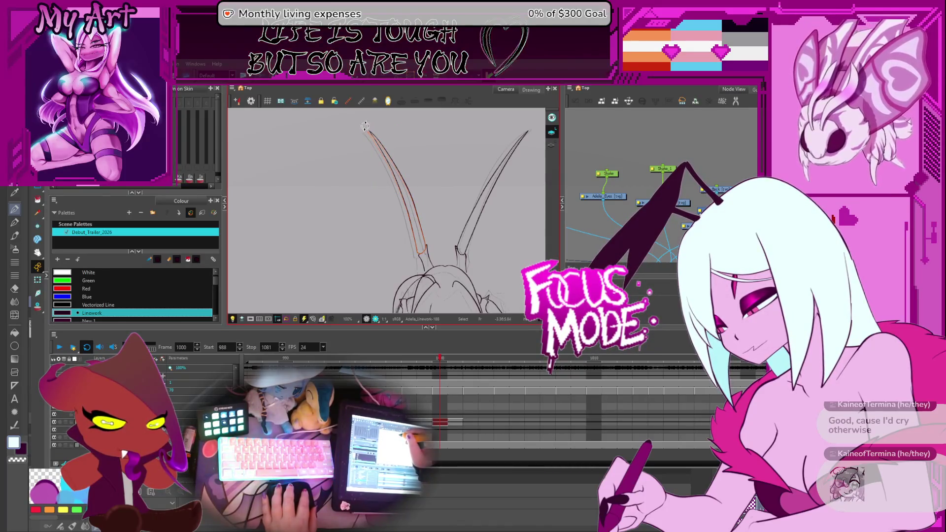
left_click(365, 127)
left_click_drag(354, 212, 326, 187)
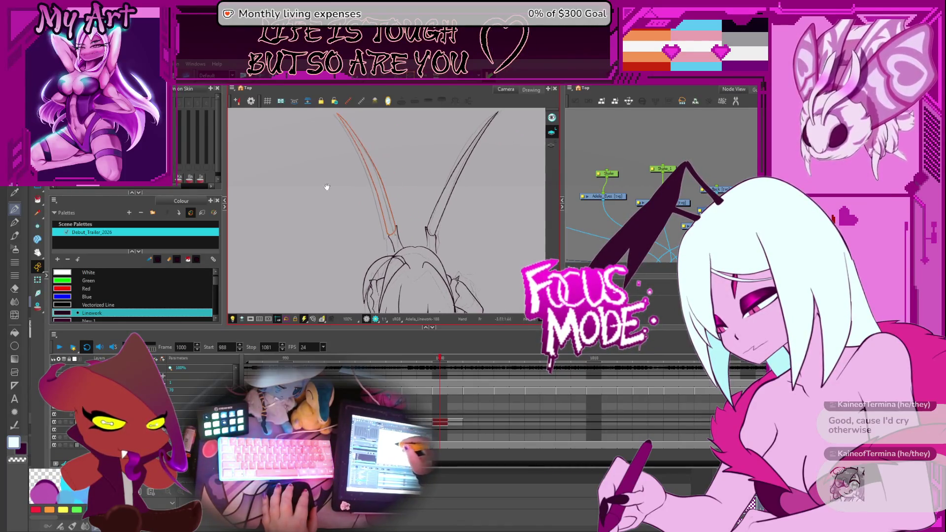
key("alt+s")
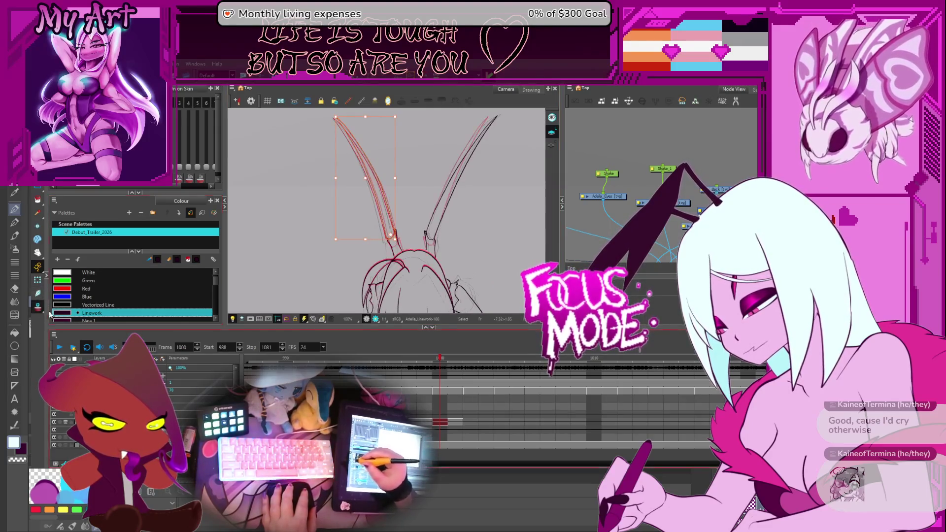
left_click_drag(424, 227, 421, 234)
mouse_move(416, 184)
left_mouse_down()
mouse_move(407, 194)
mouse_move(442, 249)
left_mouse_up()
left_click_drag(365, 259, 374, 251)
scroll(401, 237, "up", 2)
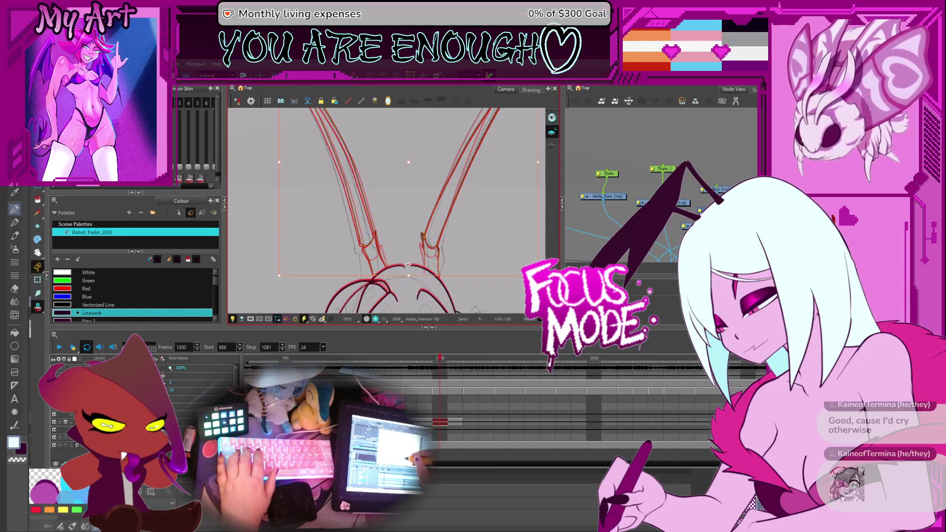
Drag the right horn's two base lines down with the Contour Editor so they reach the head
mouse_move(384, 229)
left_mouse_down()
mouse_move(372, 251)
mouse_move(394, 248)
left_mouse_up()
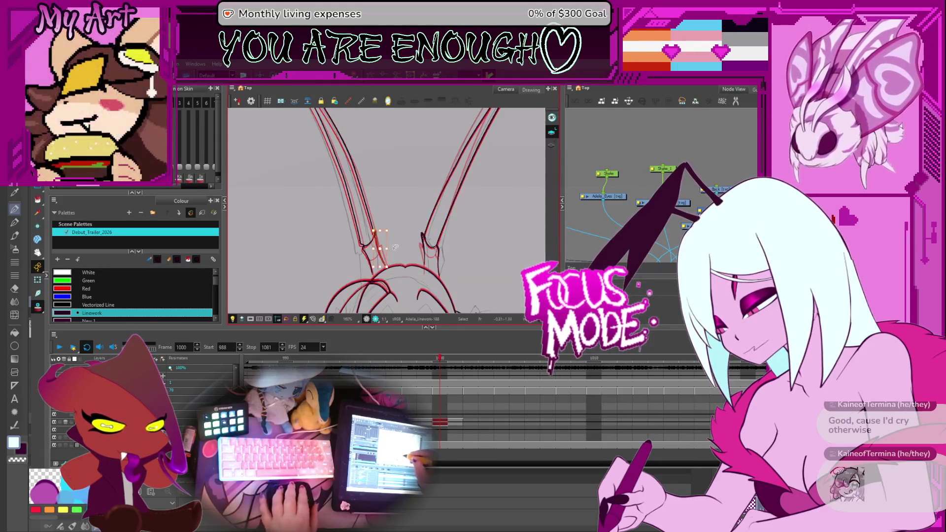
scroll(401, 244, "up", 3)
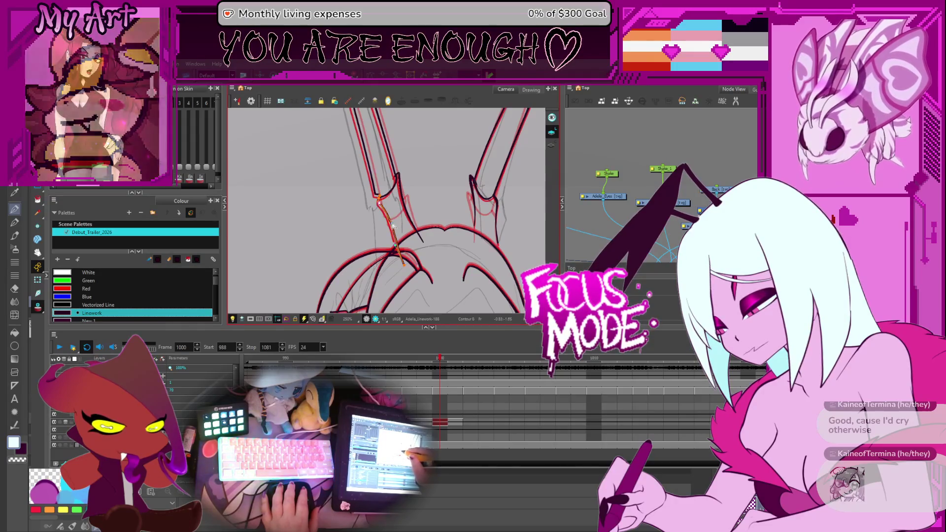
left_click(436, 246)
left_click_drag(435, 249, 428, 294)
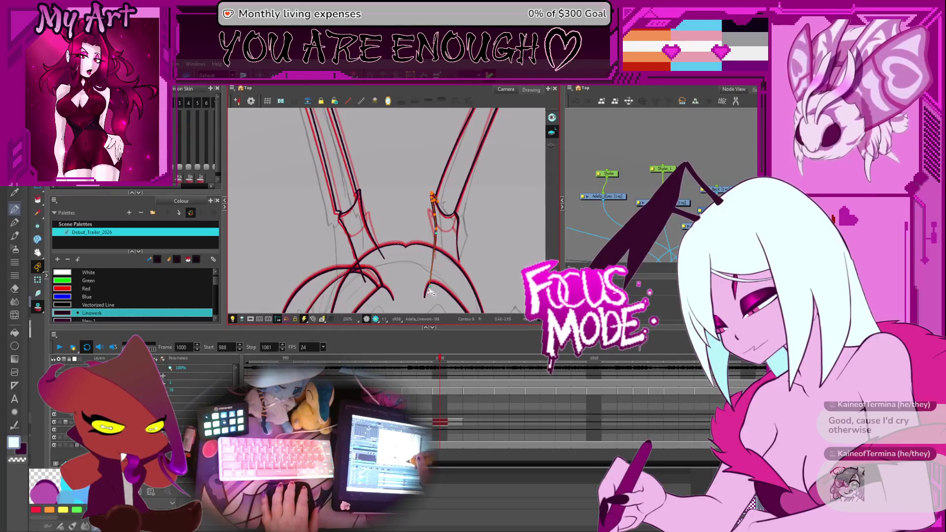
left_click_drag(454, 212, 460, 264)
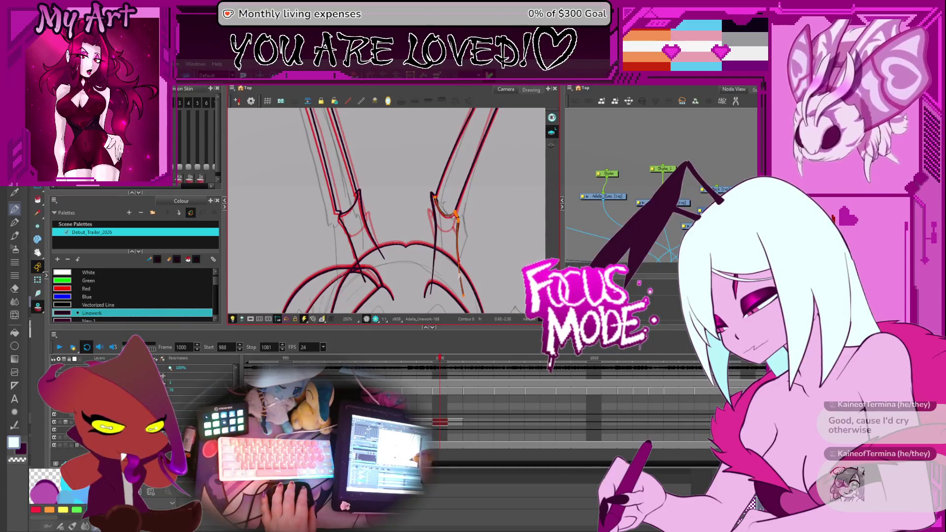
left_click(435, 241)
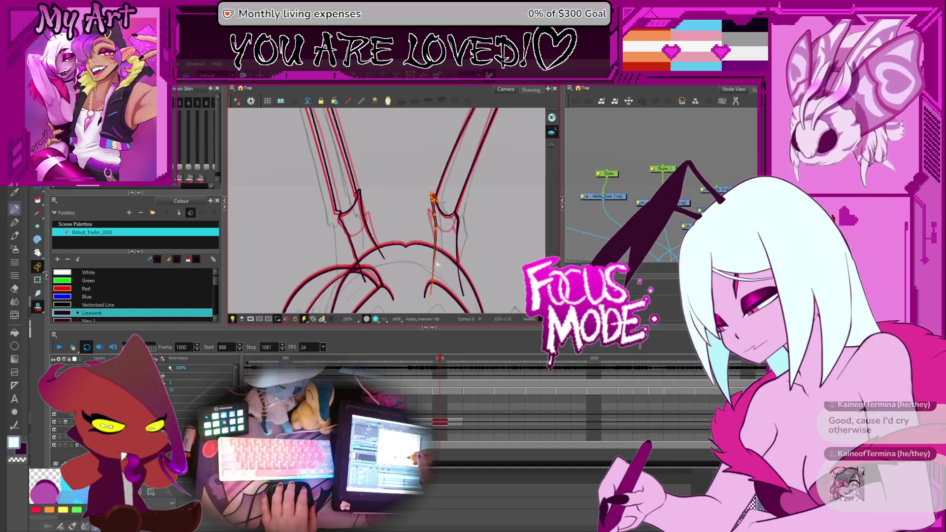
scroll(476, 201, "down", 3)
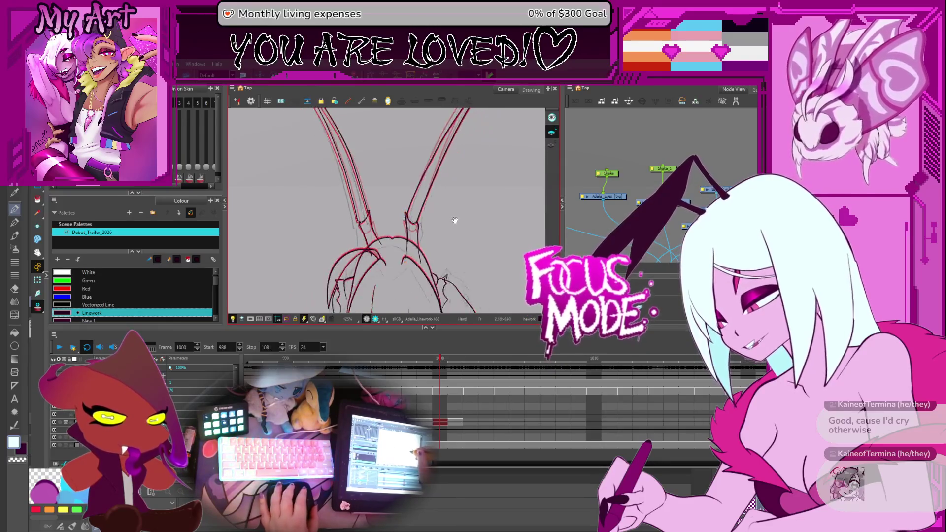
scroll(454, 260, "down", 2)
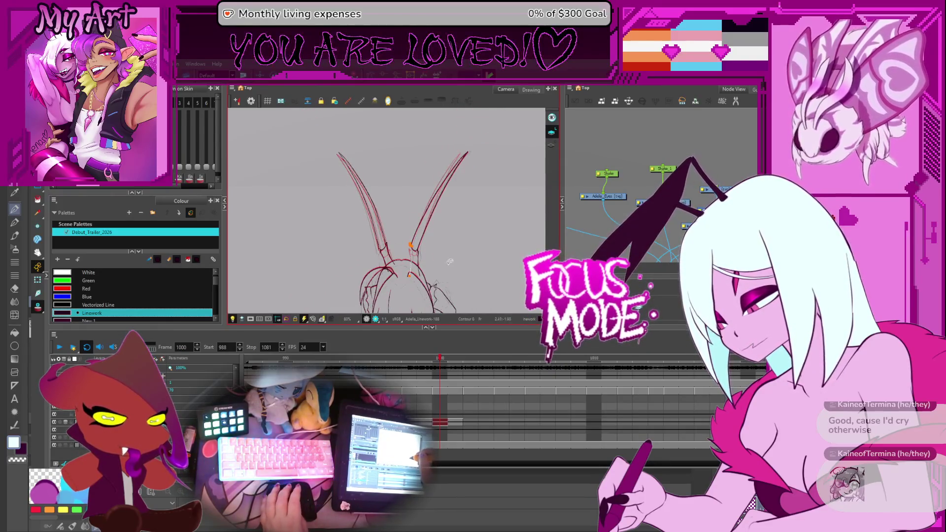
left_click_drag(394, 219, 408, 220)
left_click(412, 247)
key("period")
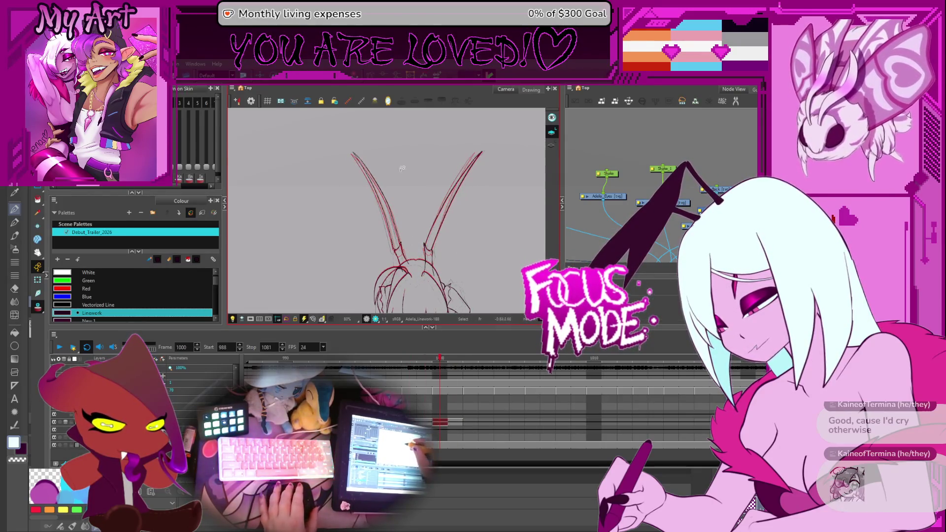
left_click_drag(385, 245, 402, 249)
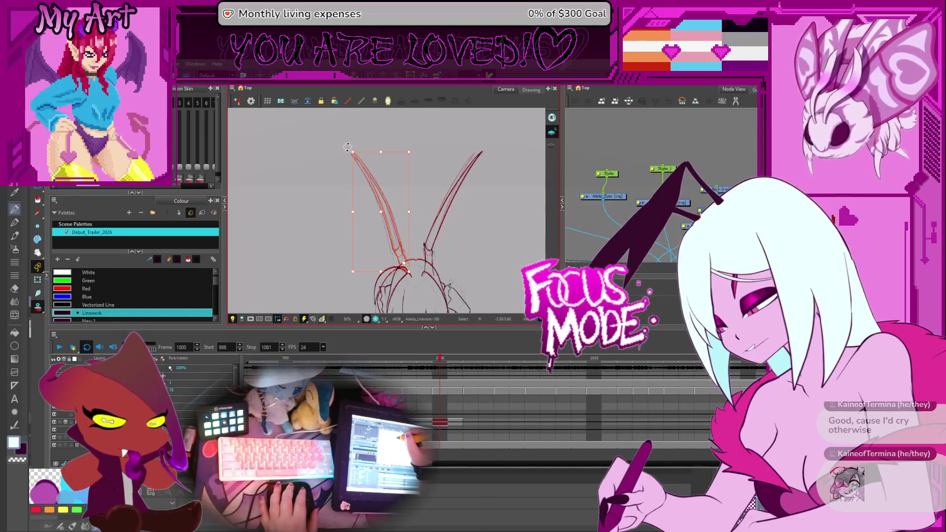
left_click_drag(349, 147, 352, 147)
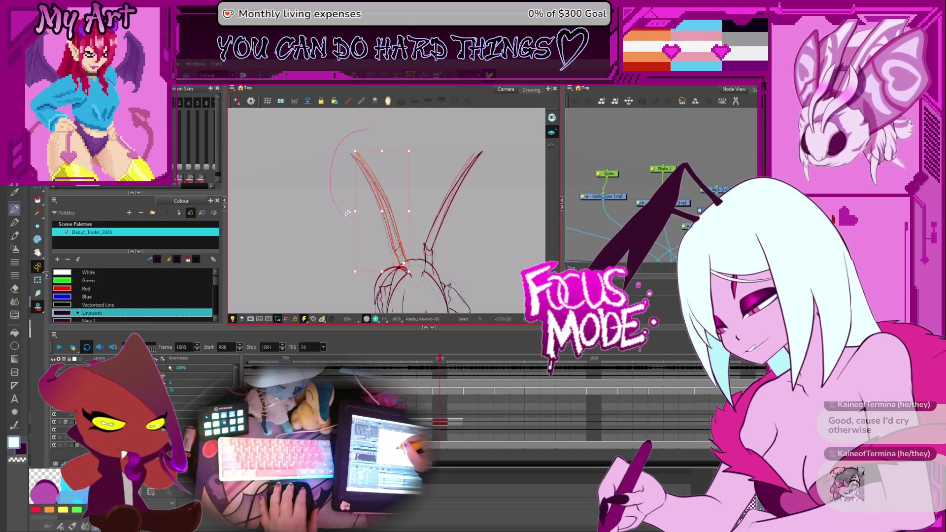
scroll(409, 236, "up", 3)
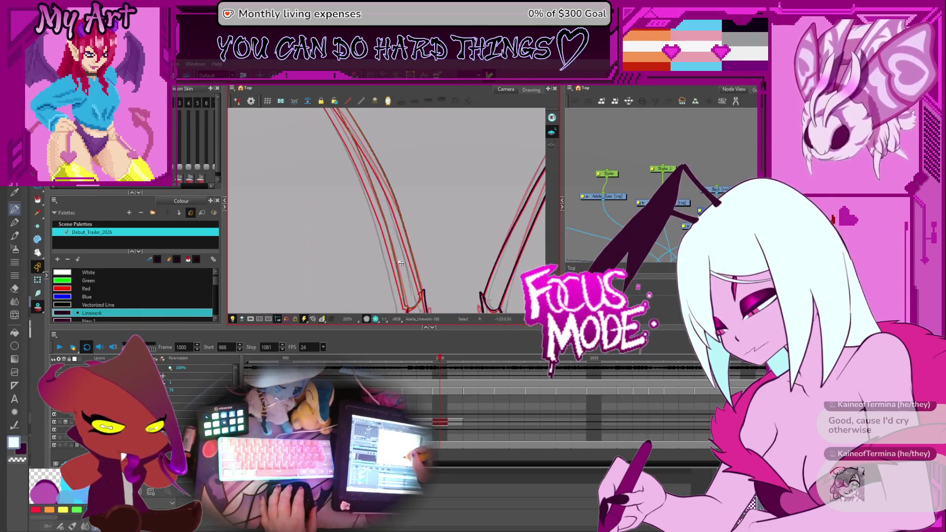
scroll(411, 251, "down", 2)
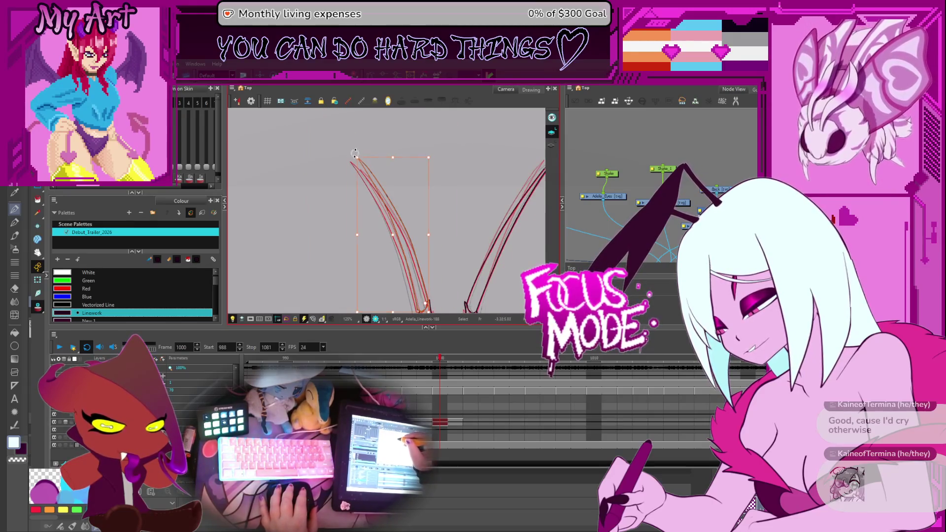
mouse_move(376, 221)
left_mouse_down()
mouse_move(399, 170)
mouse_move(425, 256)
left_mouse_up()
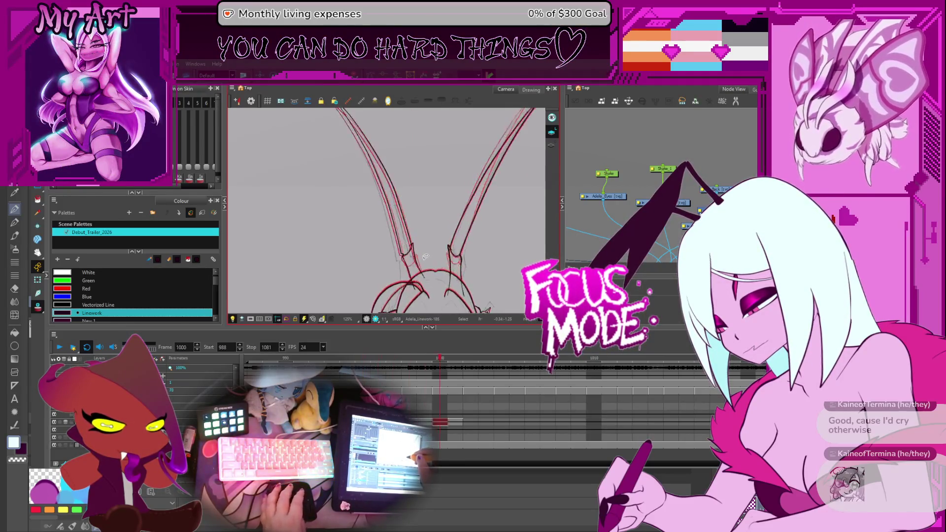
key("comma")
key("period")
key("period")
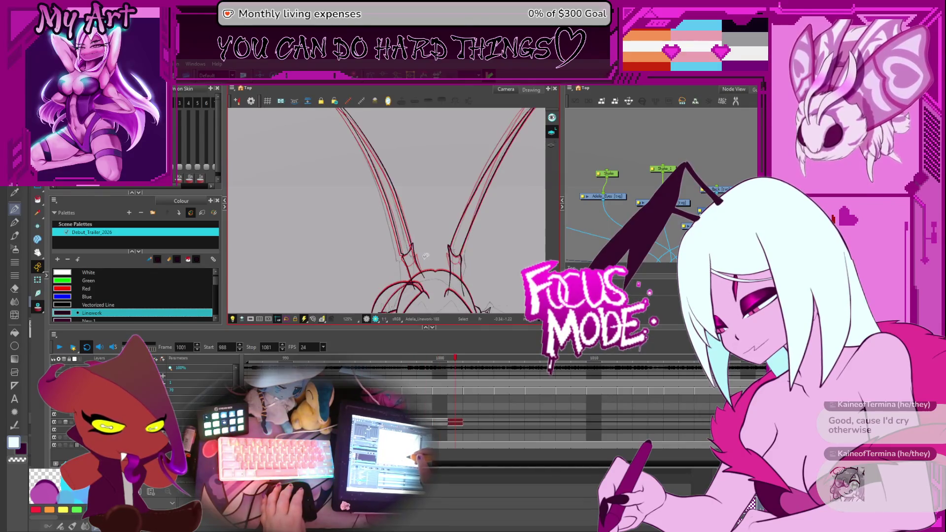
key("comma")
key("comma")
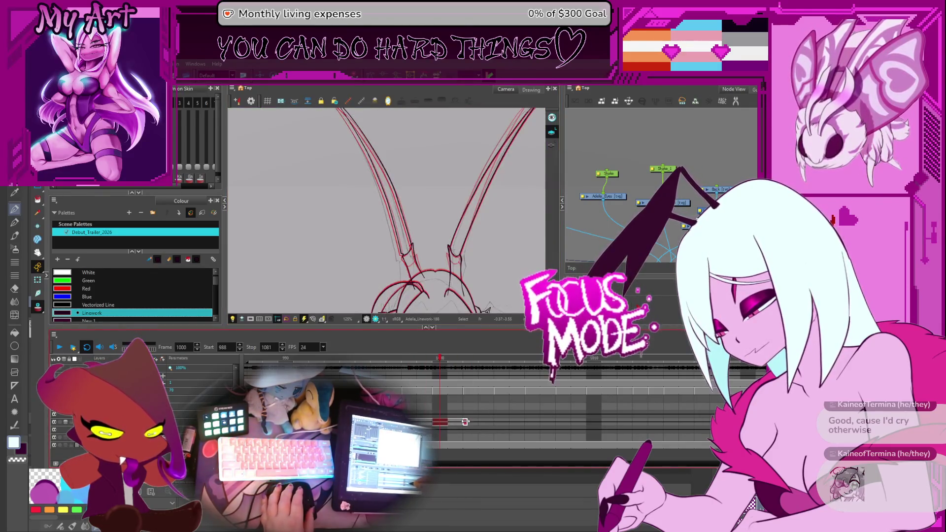
Extend the horns drawing's timeline cell over the following frames
key("period")
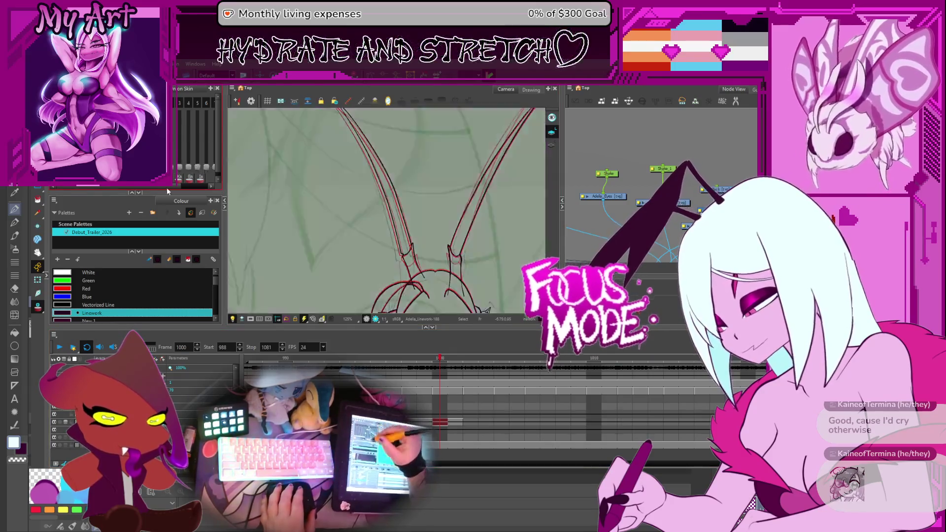
key("comma")
left_click_drag(460, 422, 473, 427)
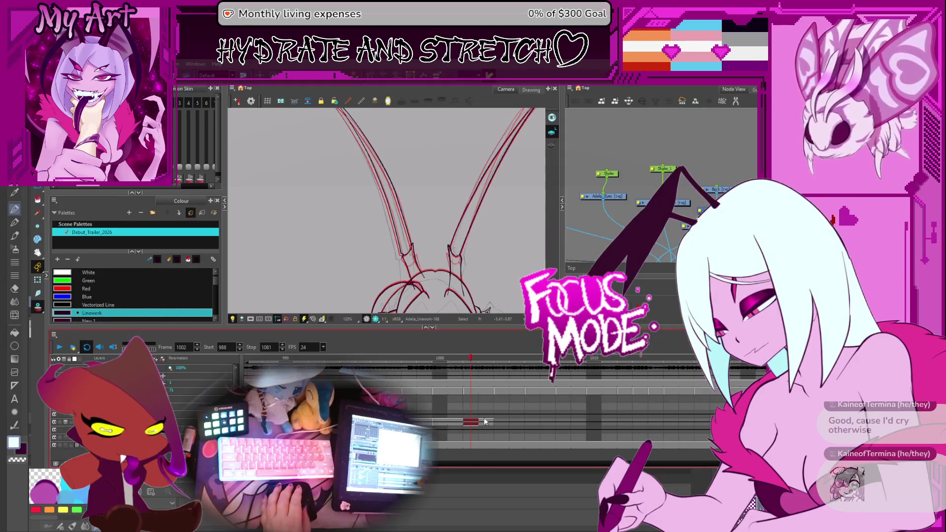
mouse_move(440, 251)
left_mouse_down()
mouse_move(440, 281)
mouse_move(435, 237)
left_mouse_up()
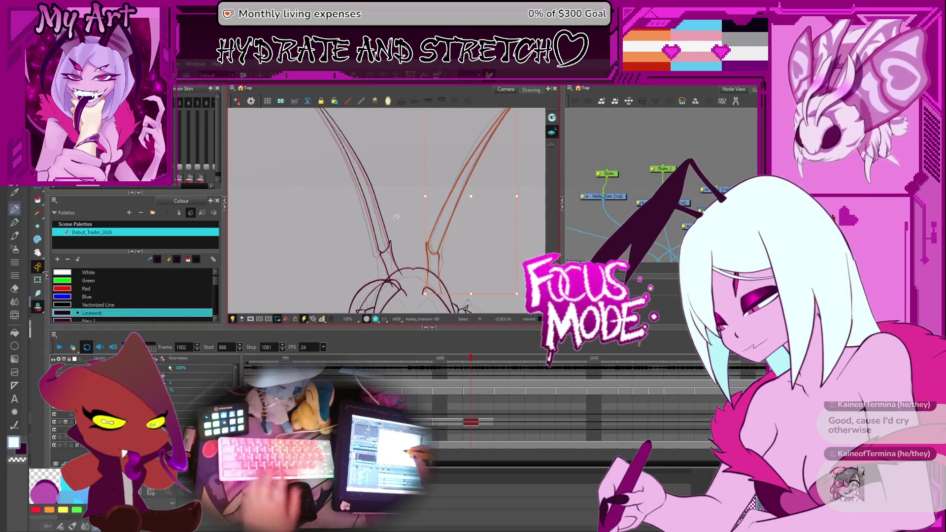
Narrow the full horn selection down to the left horn stroke alone
key("ctrl+a")
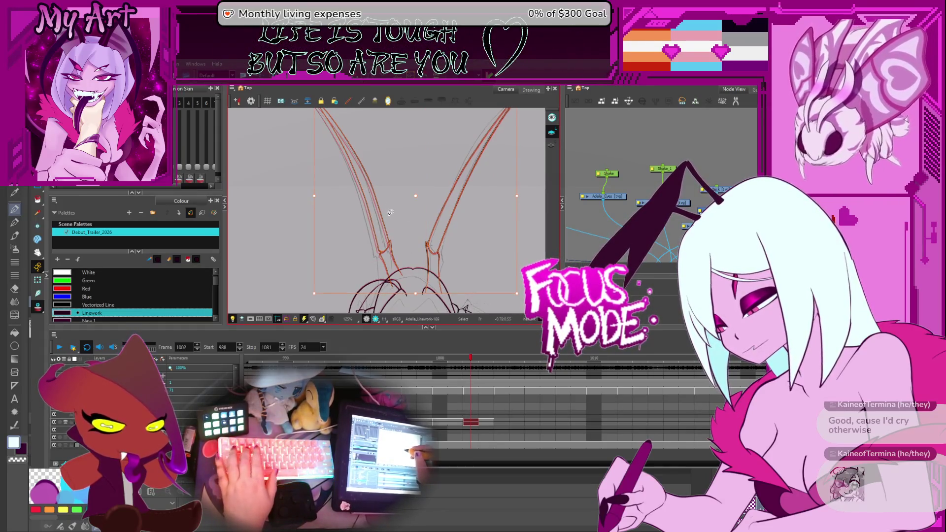
left_click(392, 251)
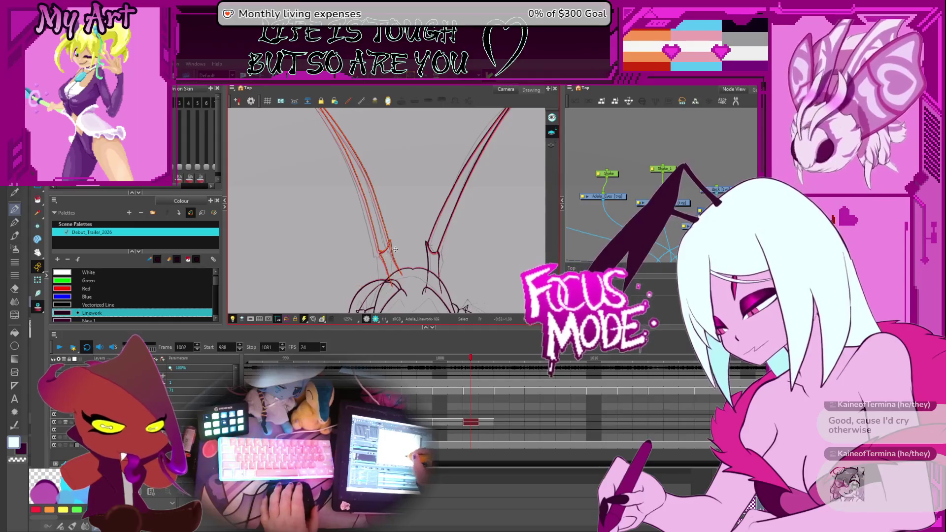
scroll(395, 250, "up", 2)
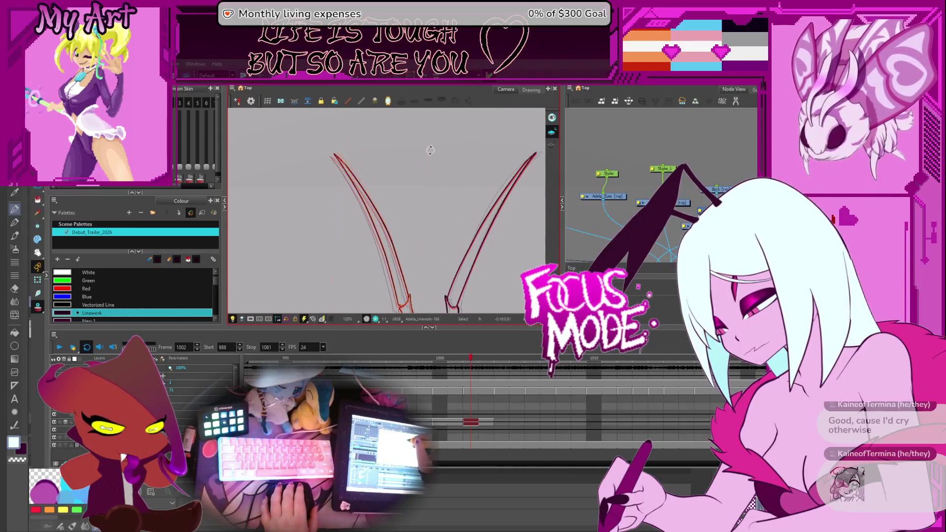
left_click_drag(436, 153, 422, 194)
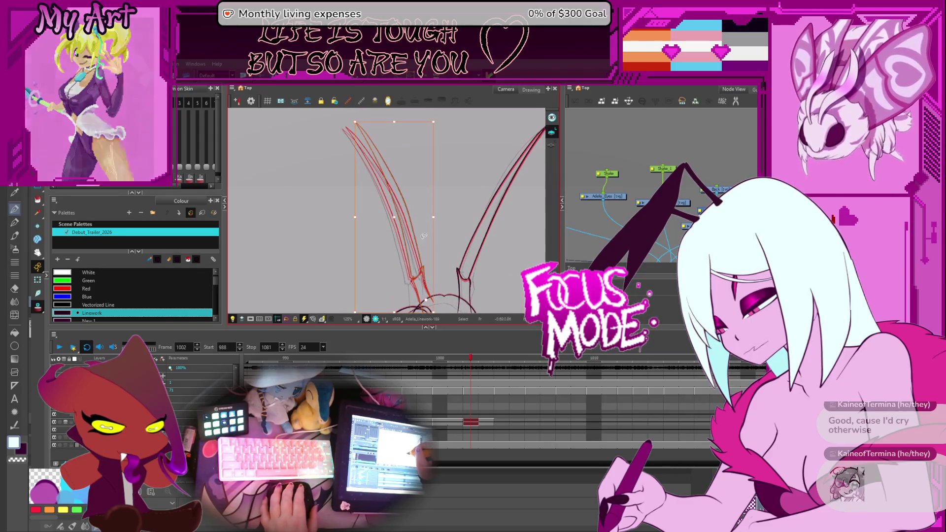
left_click(438, 121)
left_click(389, 158)
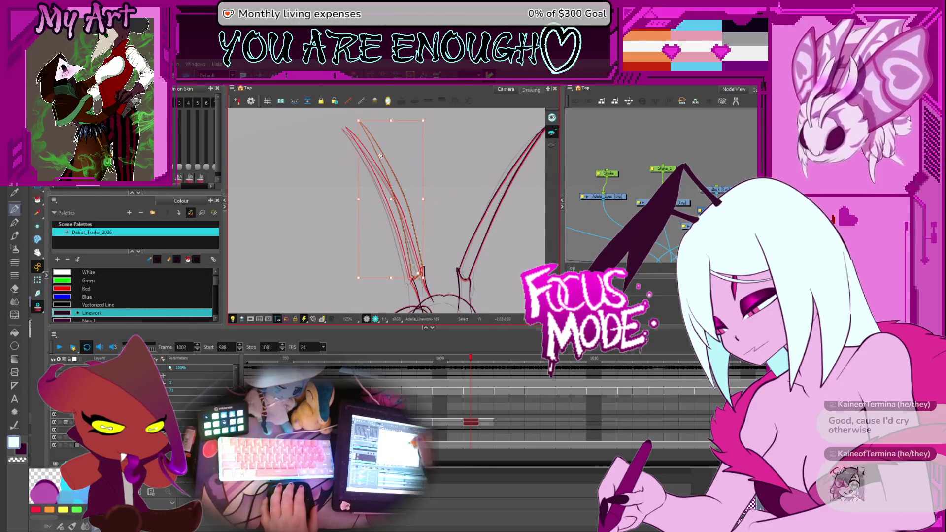
left_click(354, 116)
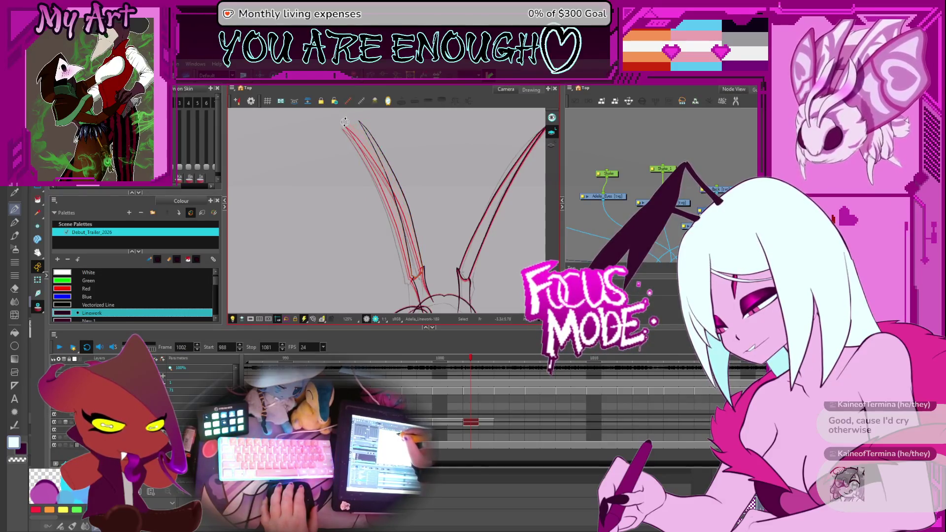
left_click_drag(340, 218, 313, 163)
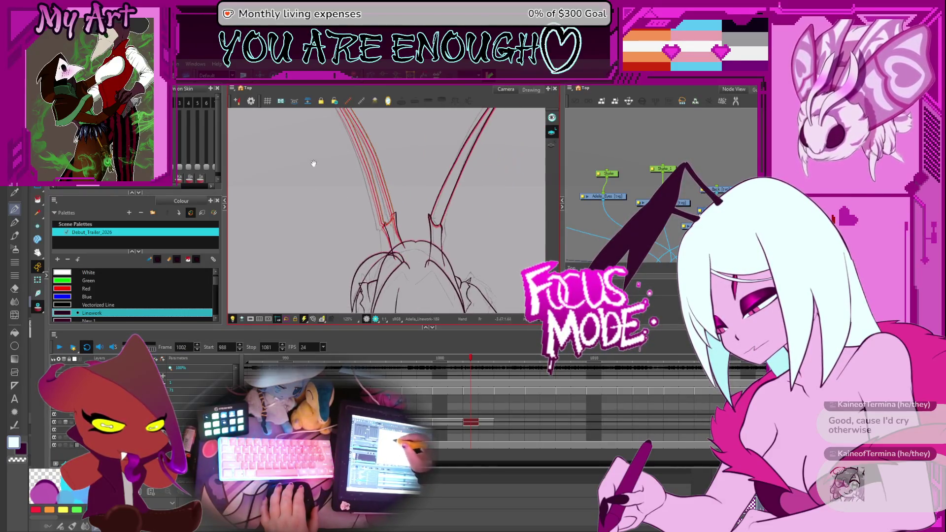
Step to frame 1004 and expose the horns drawing on it
key("period")
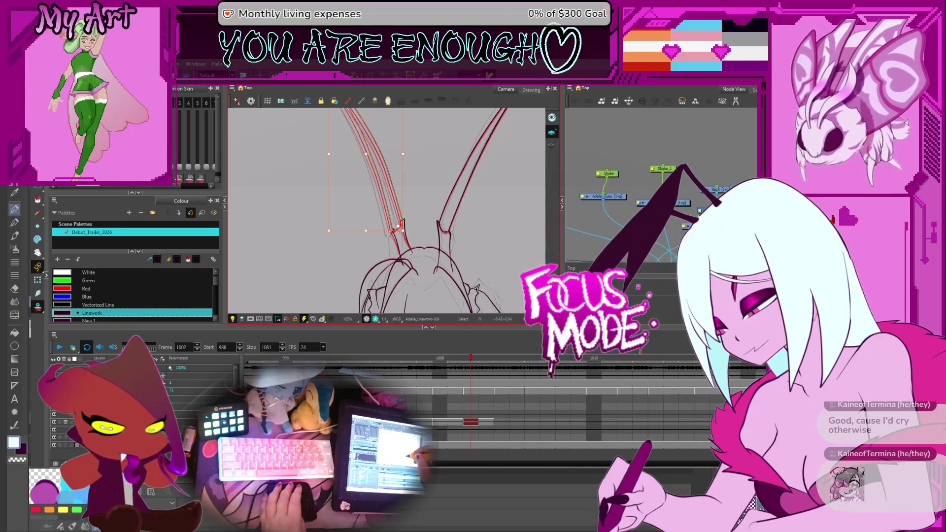
key("period")
key("comma")
key("period")
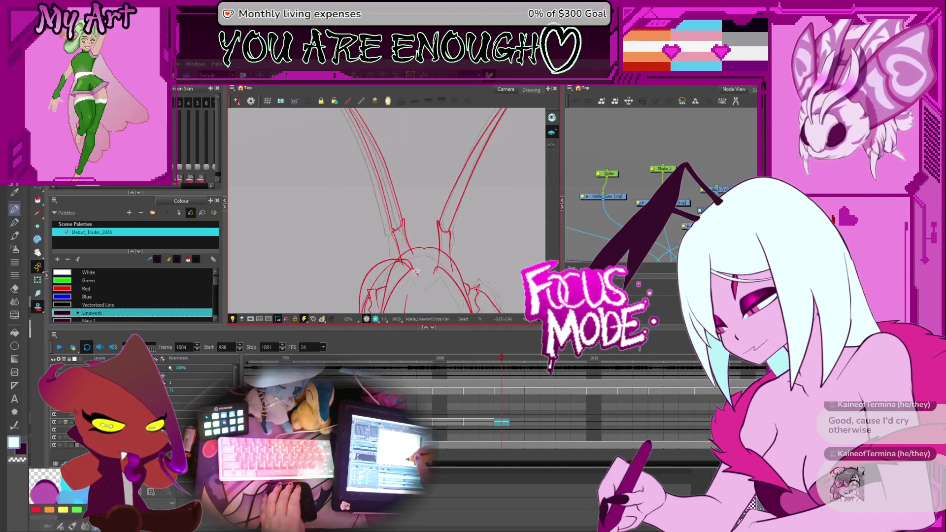
left_click_drag(496, 296, 495, 317)
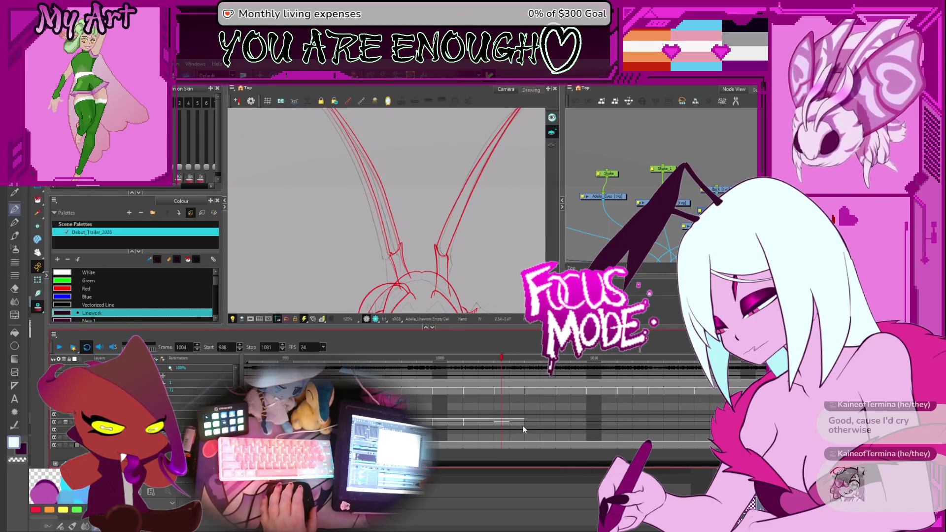
key("alt+shift+d")
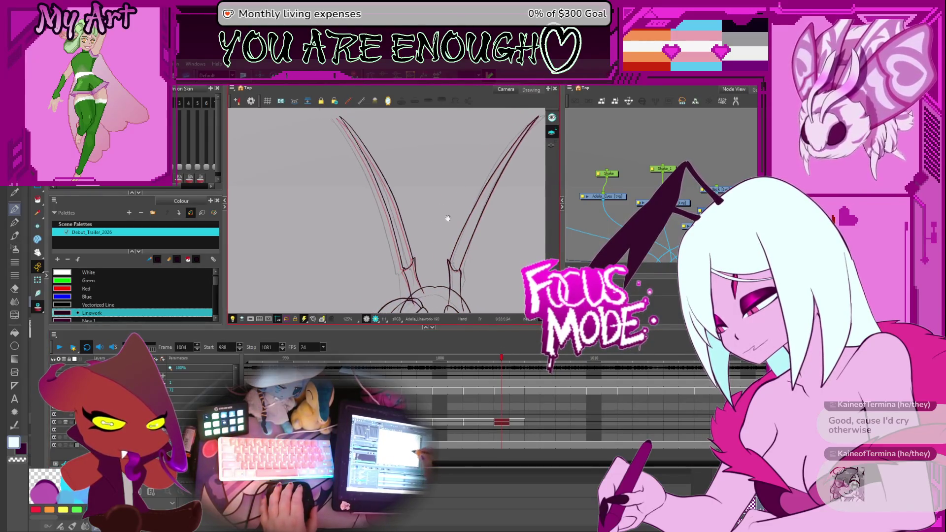
key("ctrl+a")
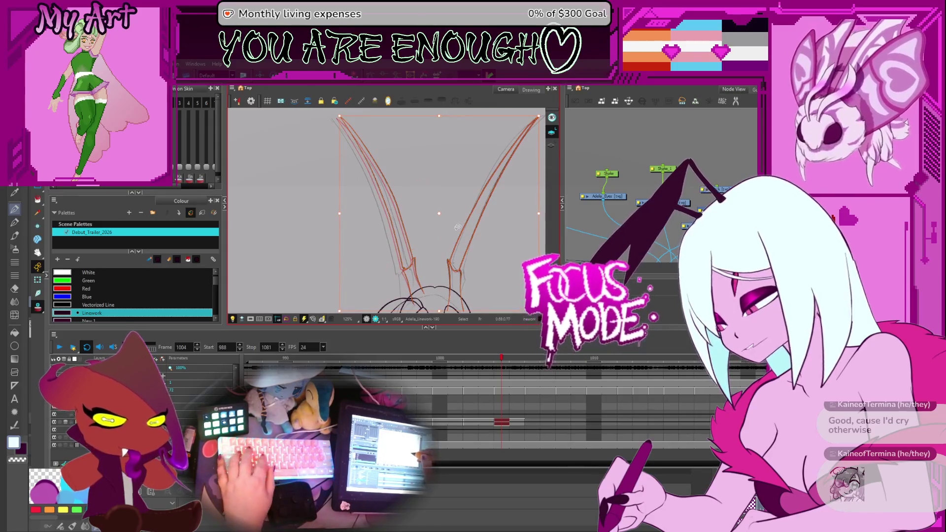
Transform the left horn stroke on frame 1004 to follow the red rough
left_click(522, 369)
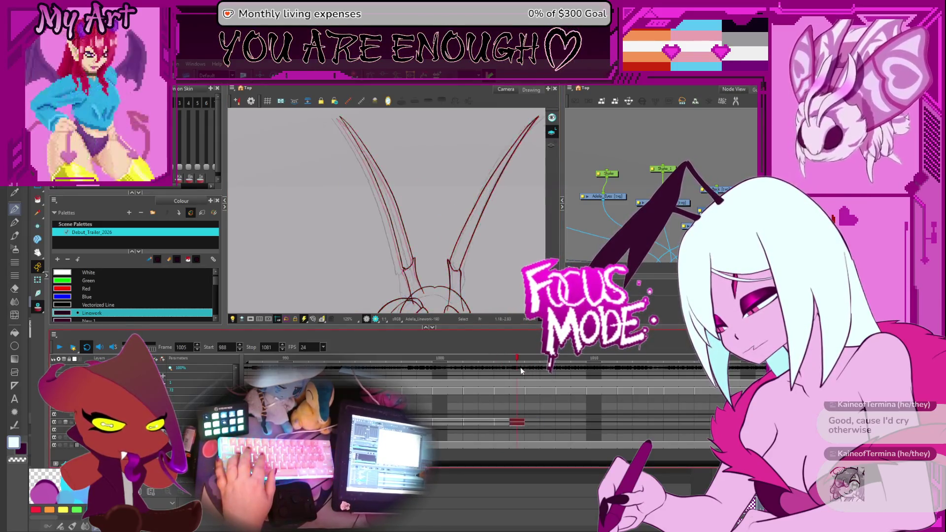
left_click(507, 368)
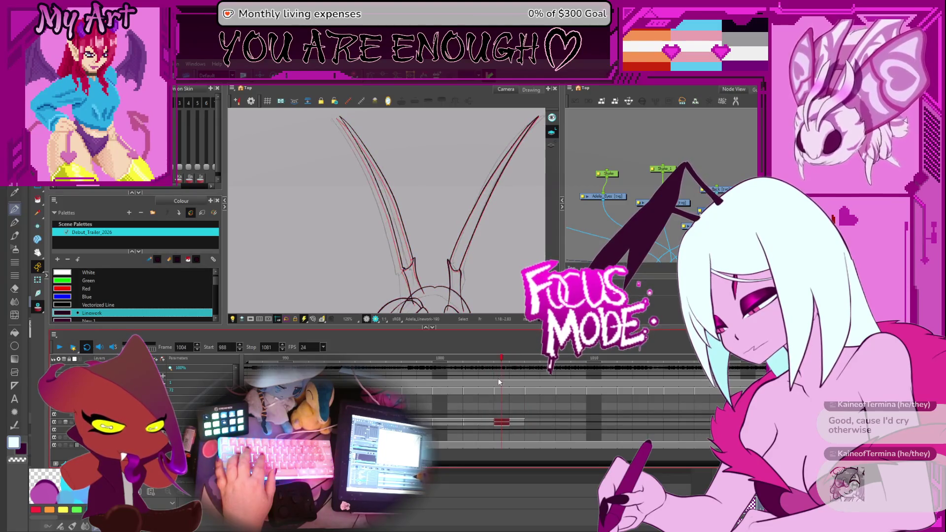
key("ctrl+a")
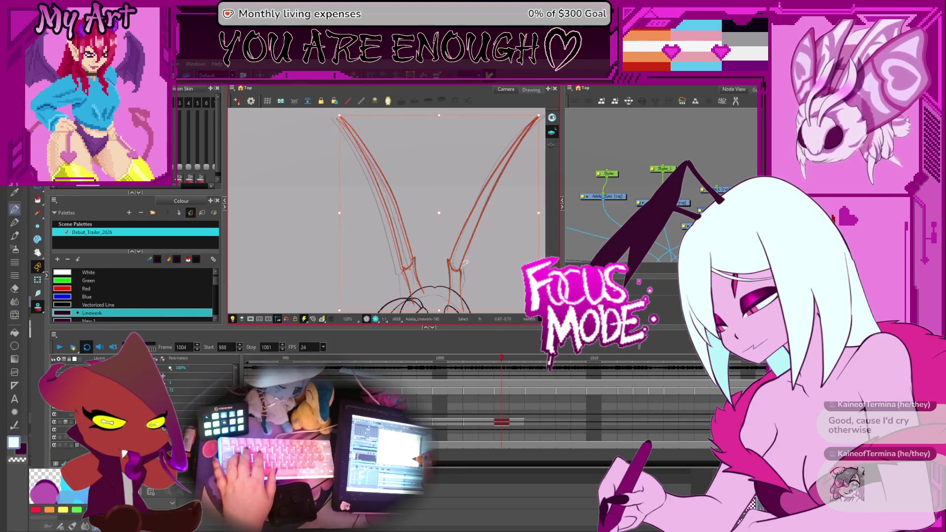
key("Escape")
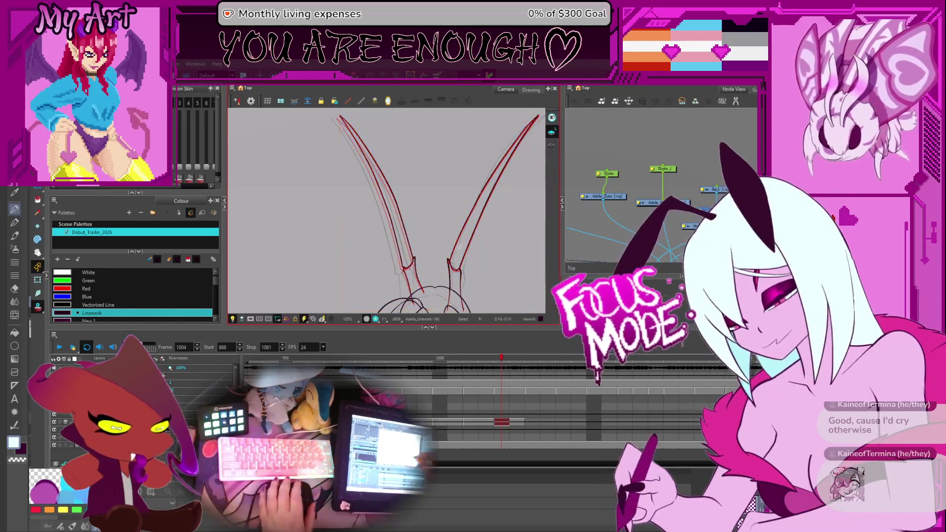
left_click(403, 300)
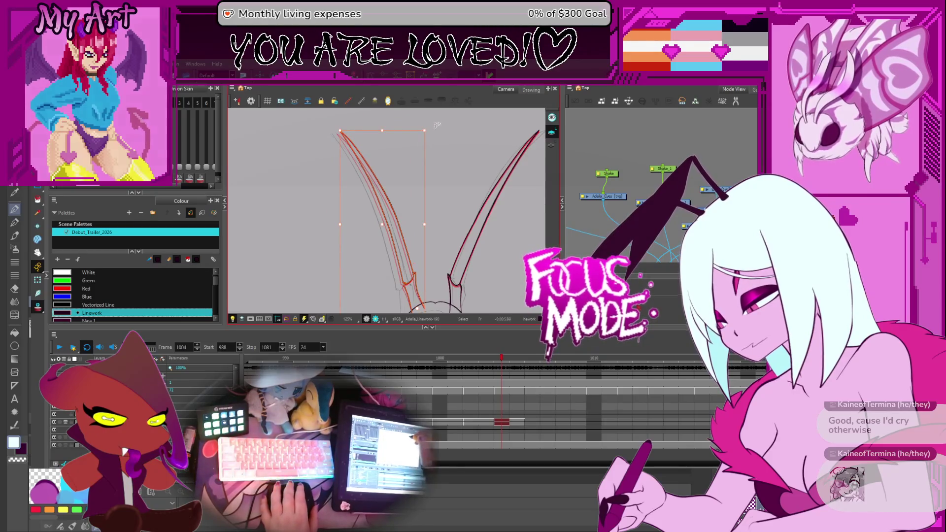
left_click(429, 128)
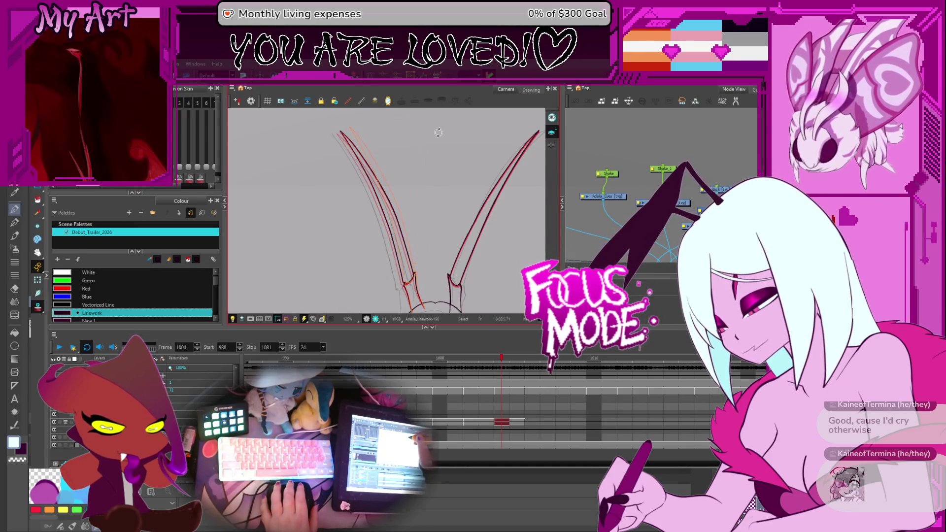
left_click(378, 182)
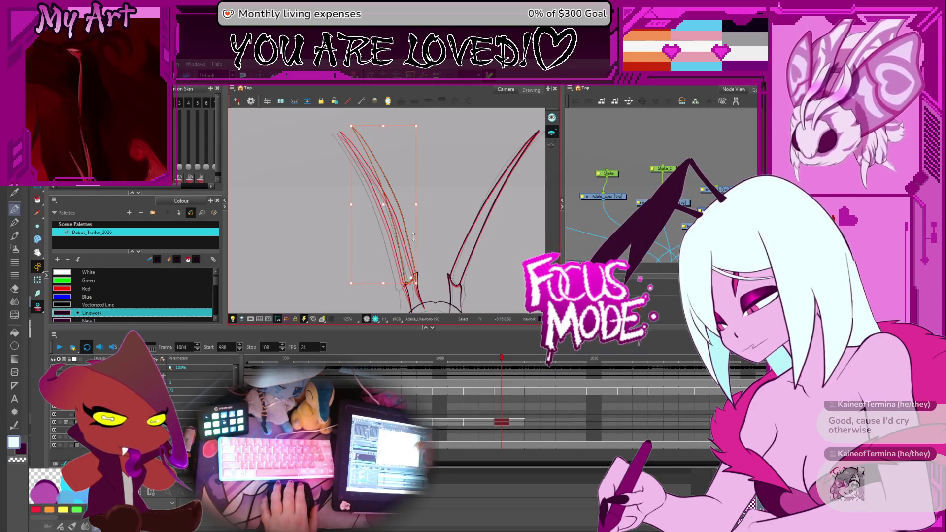
left_click(346, 122)
left_click(349, 125)
left_click(341, 121)
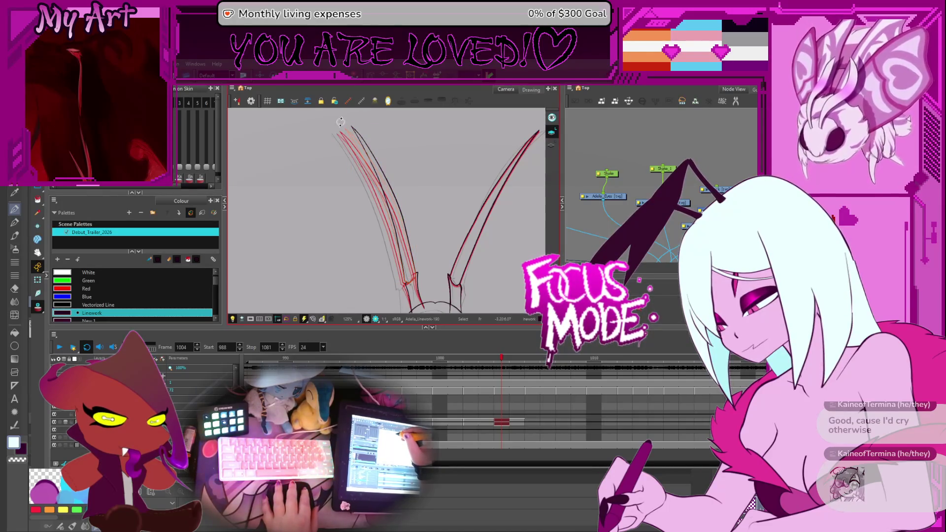
scroll(409, 197, "down", 2)
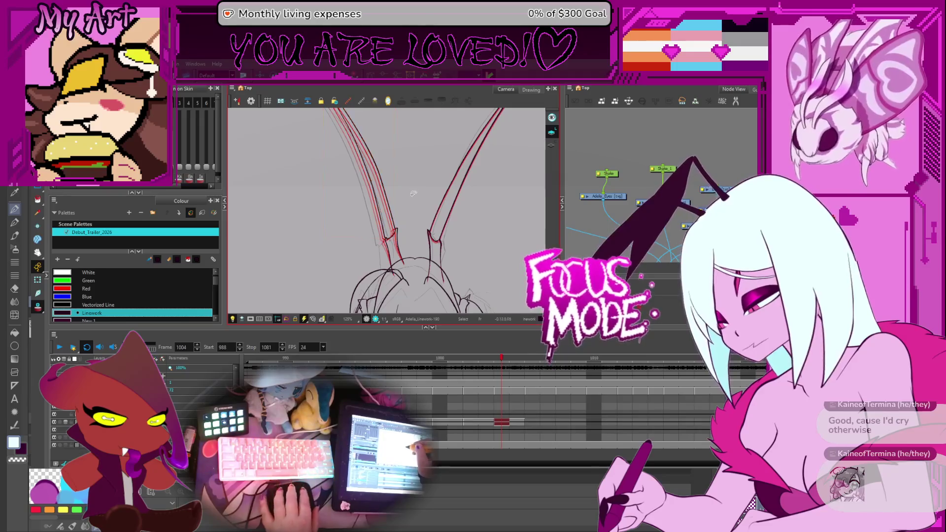
scroll(413, 193, "down", 4)
scroll(412, 221, "up", 2)
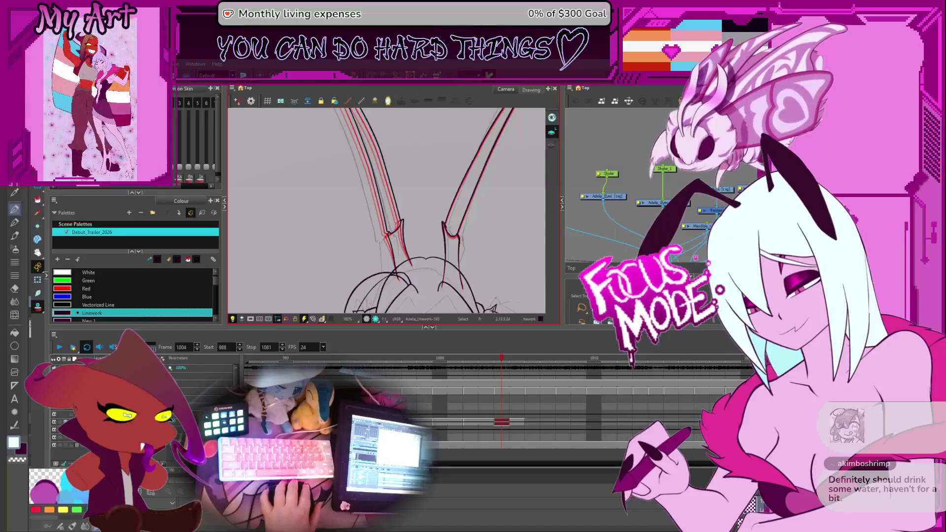
key("comma")
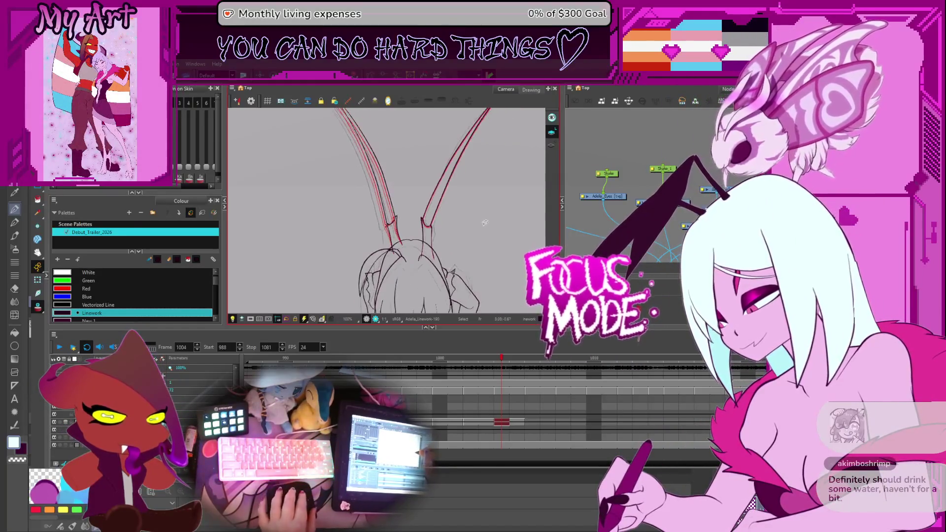
key("period")
key("period")
key("period")
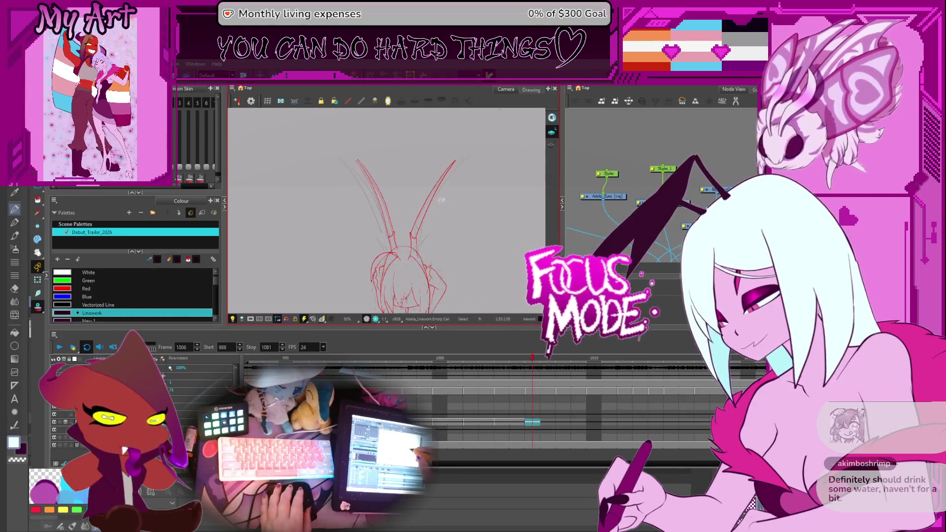
key("comma")
key("comma")
key("period")
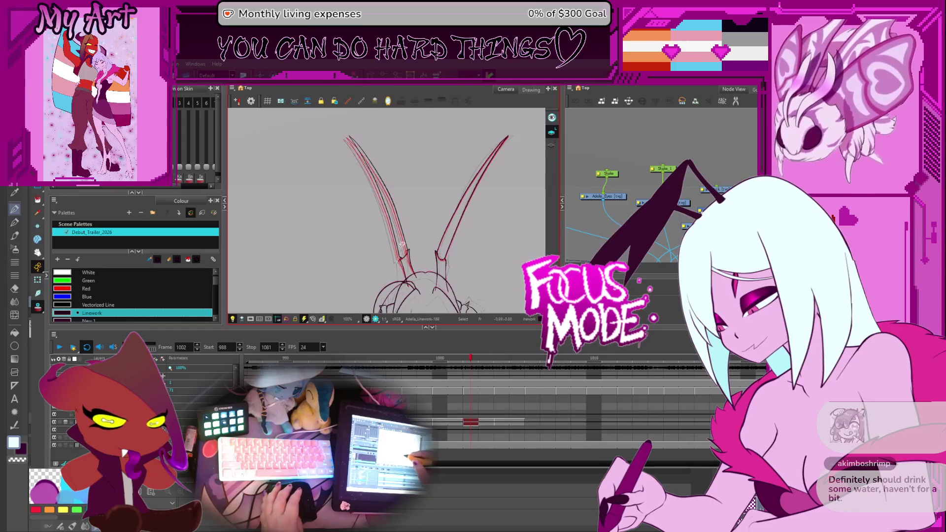
key("comma")
key("period")
key("comma")
key("period")
key("comma")
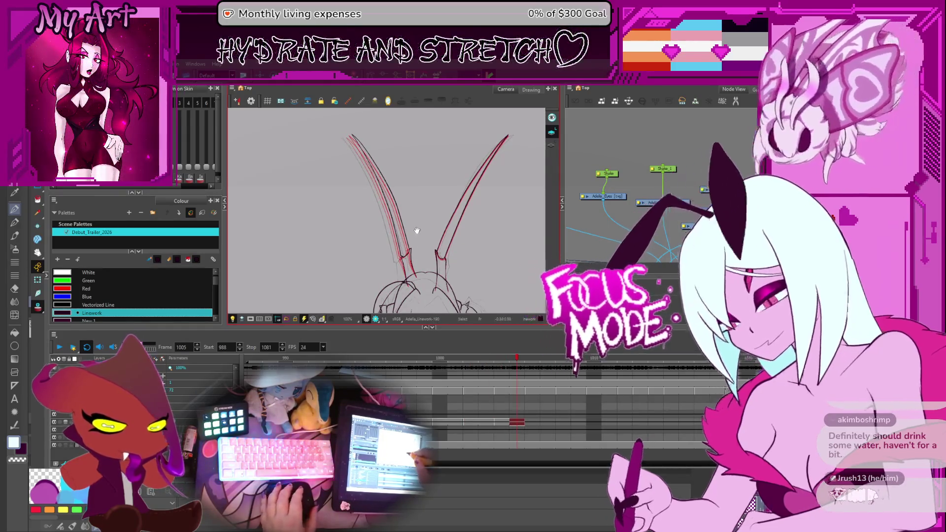
key("period")
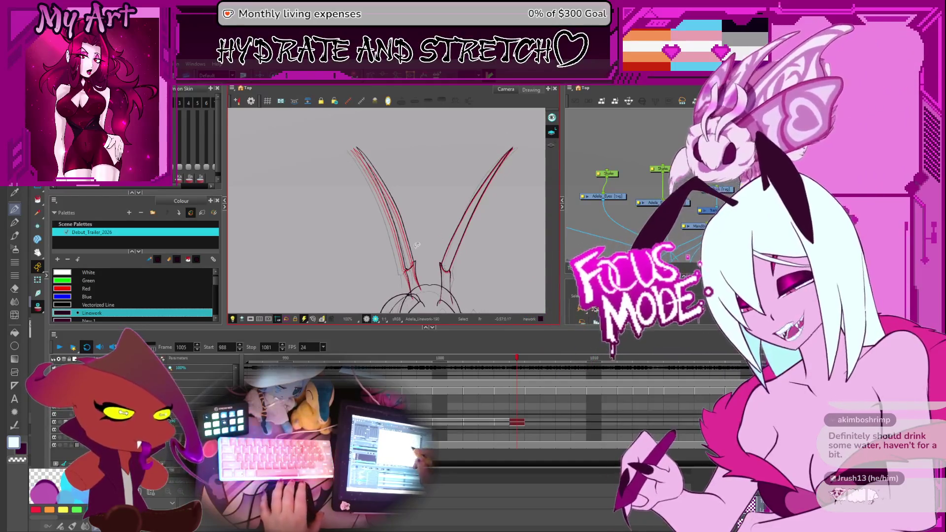
key("comma")
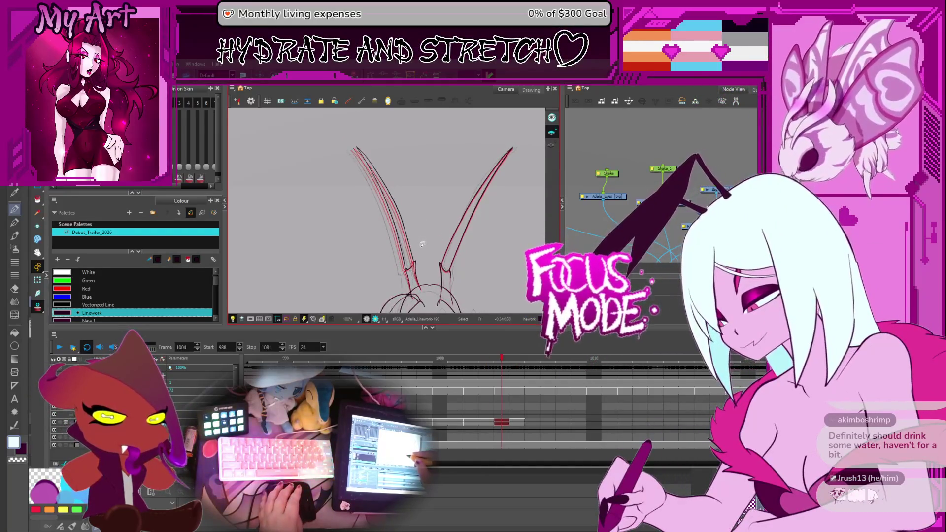
left_click_drag(419, 247, 437, 207)
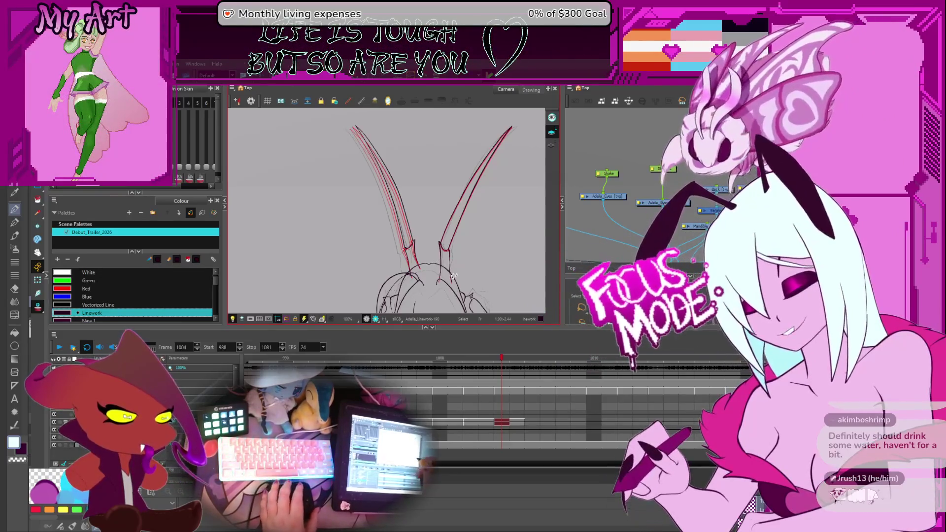
key("comma")
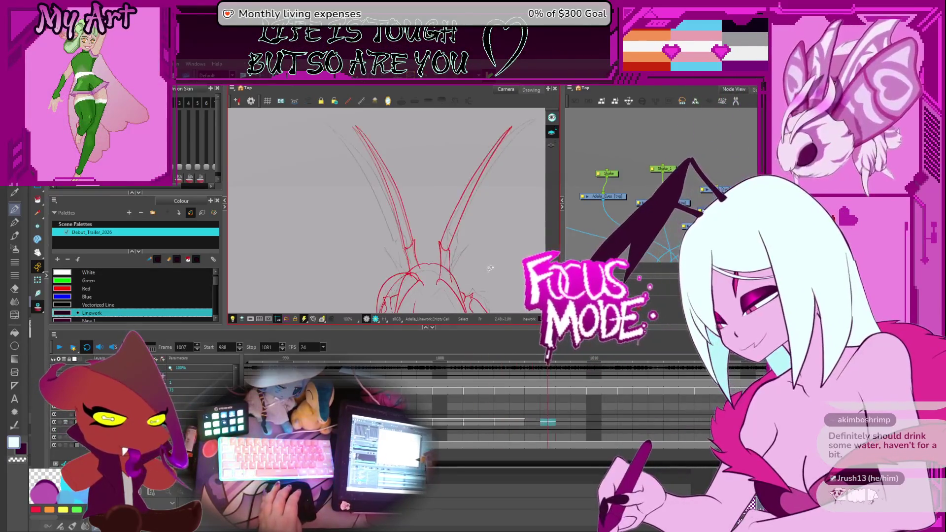
key("period")
key("period")
key("period")
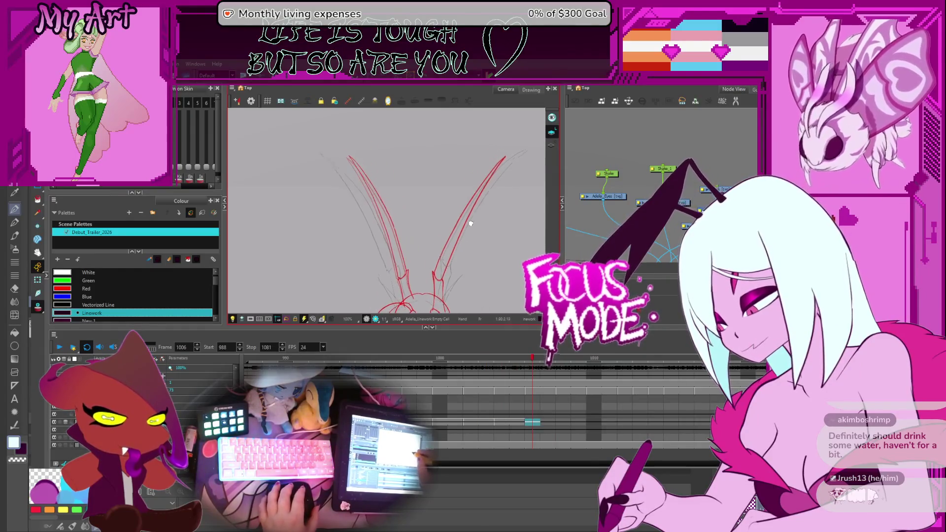
key("comma")
key("comma")
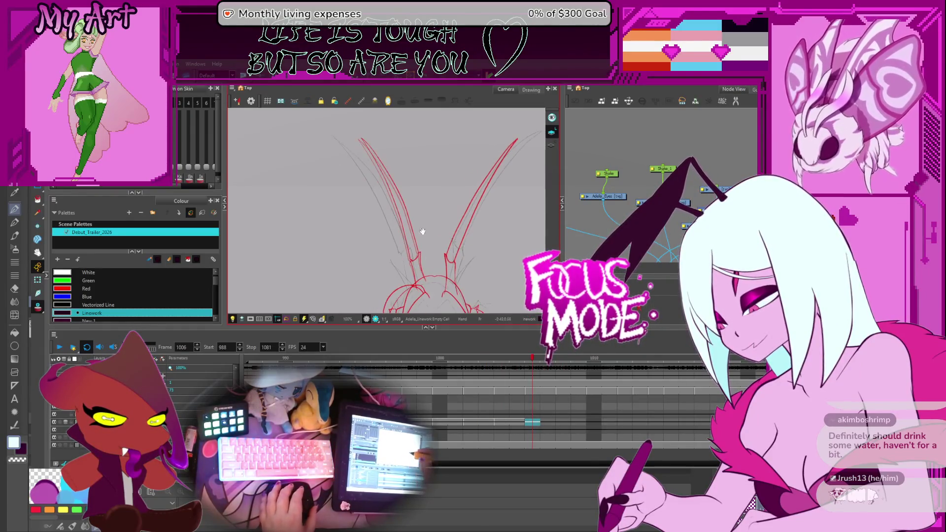
key("comma")
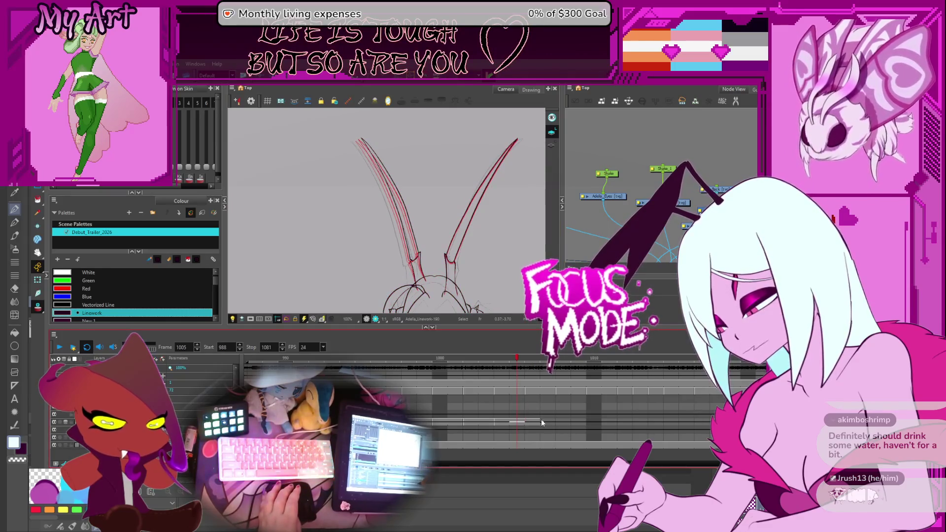
left_click(556, 422)
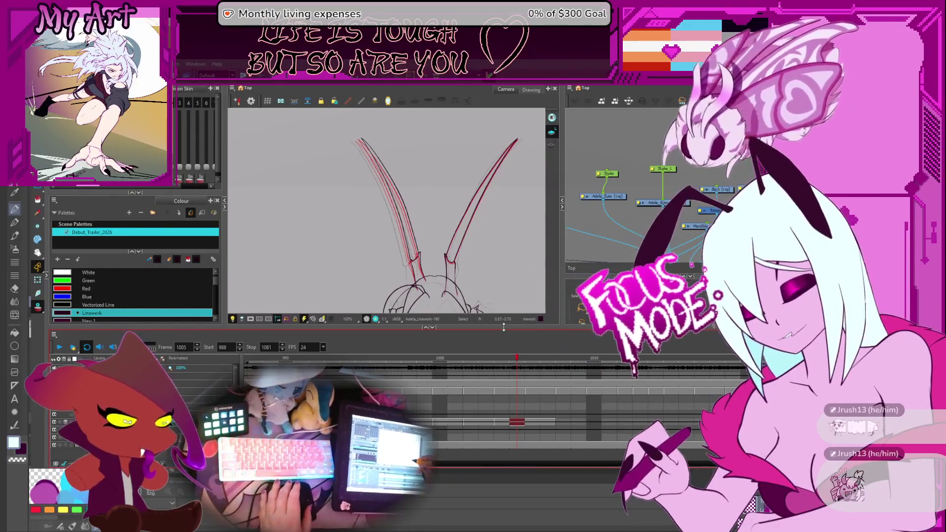
On frame 1006, rotate the left horn stroke leftward and shift it up-left
key("period")
left_click(399, 194)
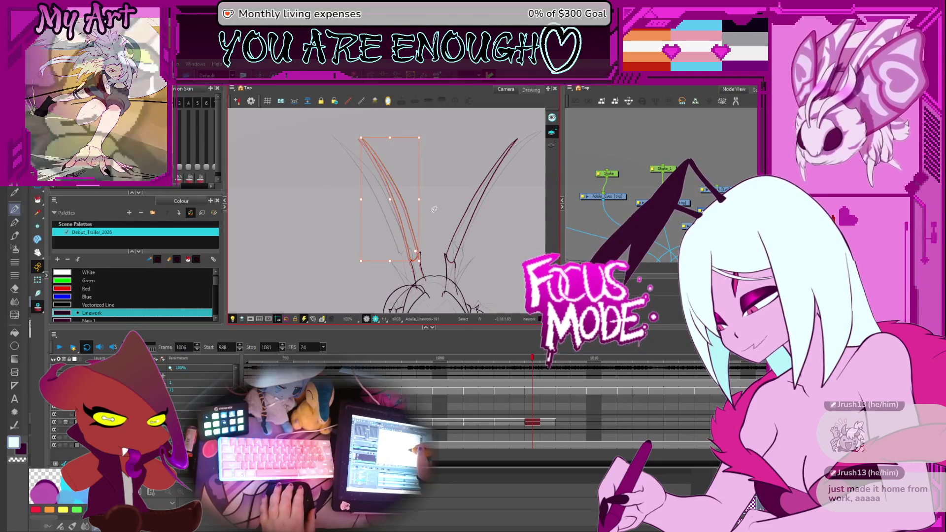
left_click_drag(405, 141, 410, 132)
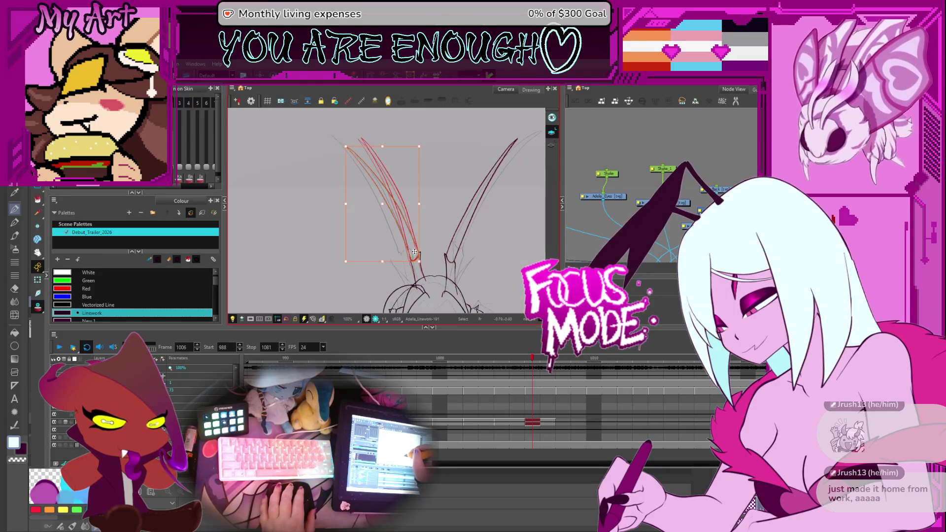
left_click_drag(412, 240, 400, 229)
Zoom in on the left horn's base and check its small black and red strokes
left_click(418, 231)
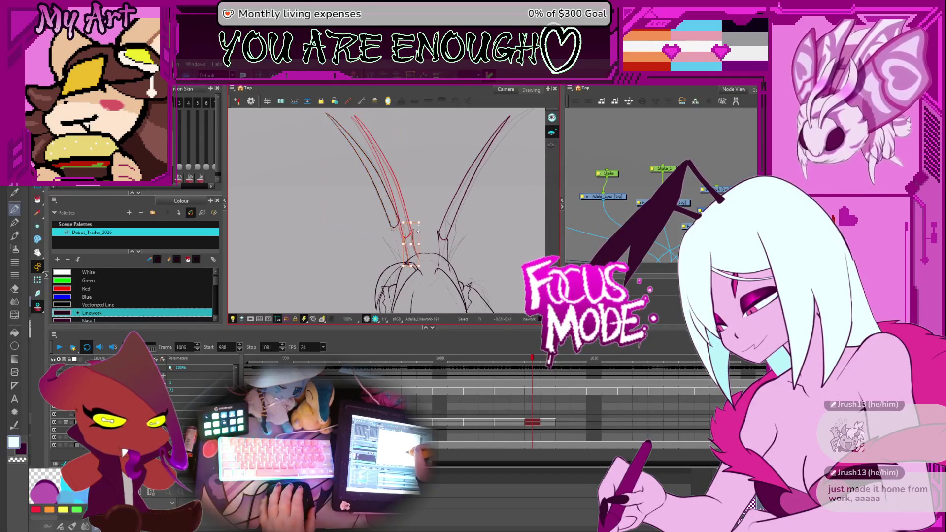
scroll(417, 231, "up", 1)
left_click_drag(418, 232, 396, 217)
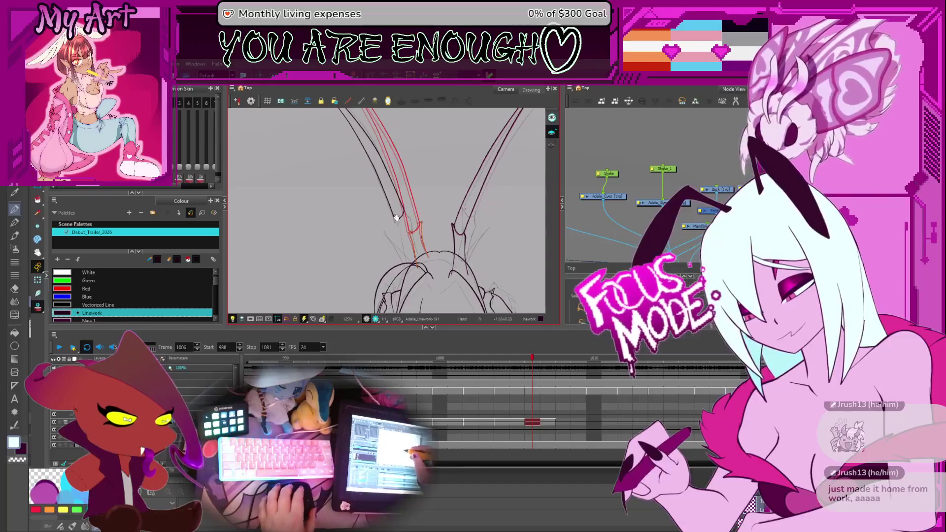
left_click(421, 225)
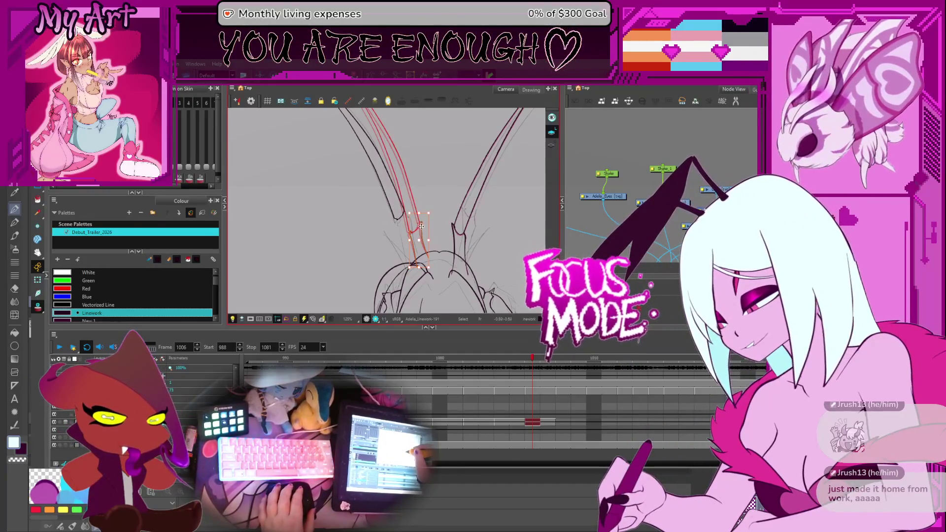
left_click(416, 222)
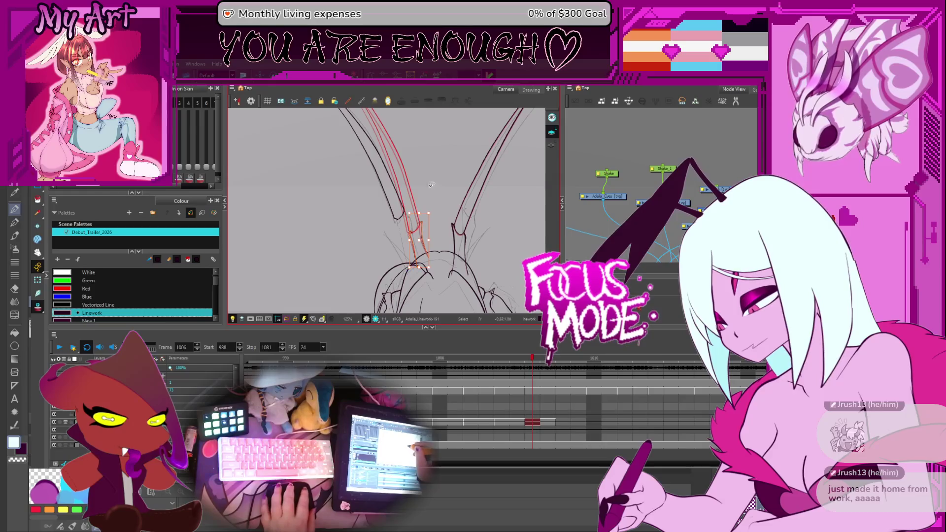
left_click(424, 224)
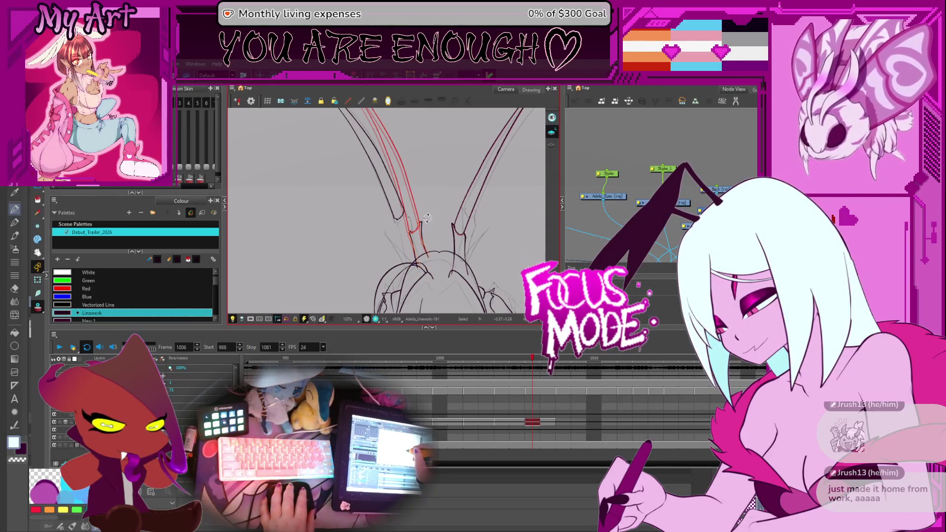
left_click(409, 224)
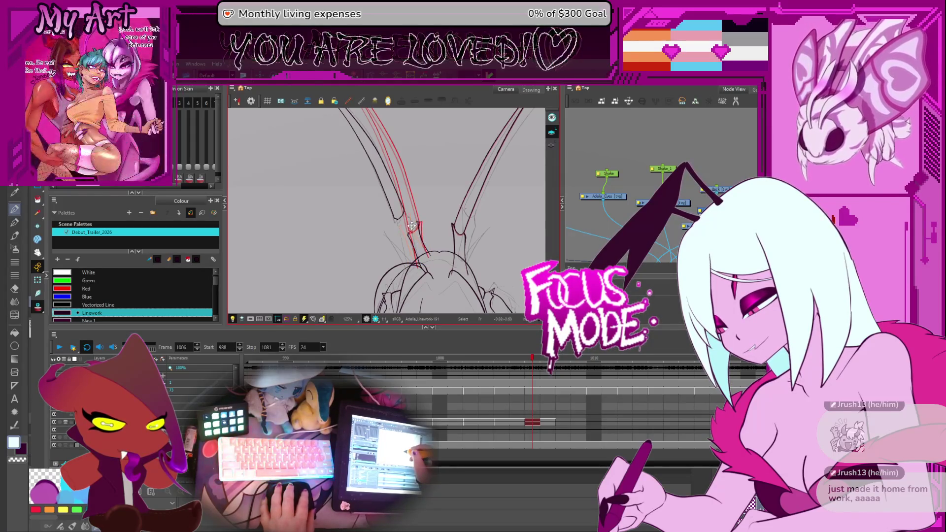
Bend the lower section of the left horn's inner stroke with the Contour Editor
left_click(409, 224)
scroll(429, 201, "up", 4)
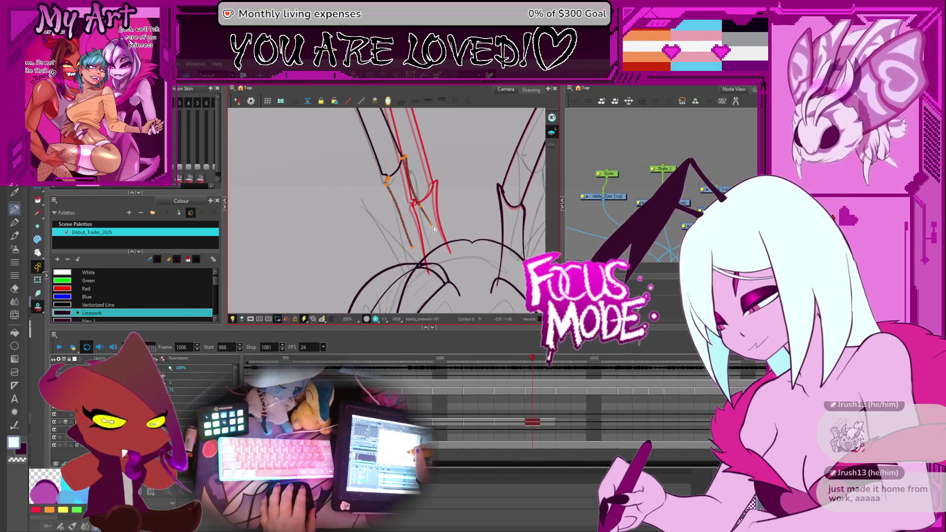
left_click(429, 226, "shift")
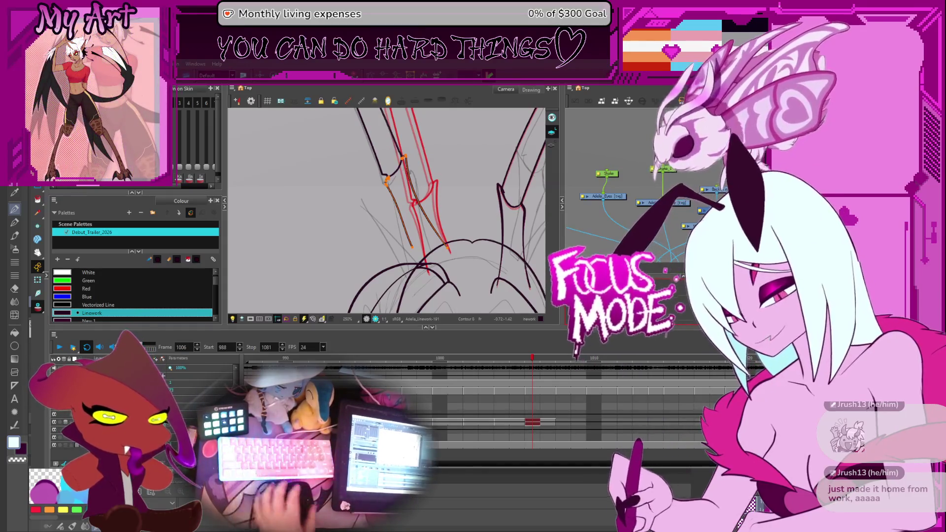
left_click(439, 209)
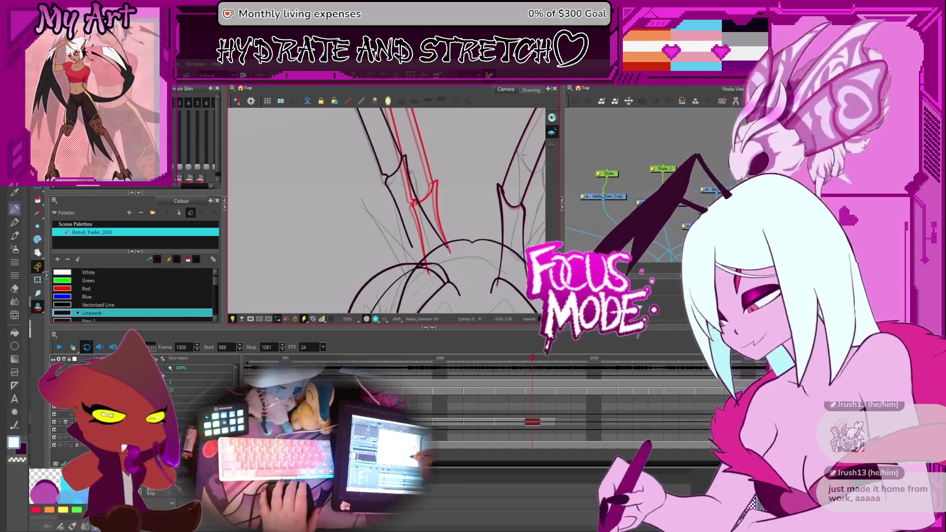
left_click(428, 232)
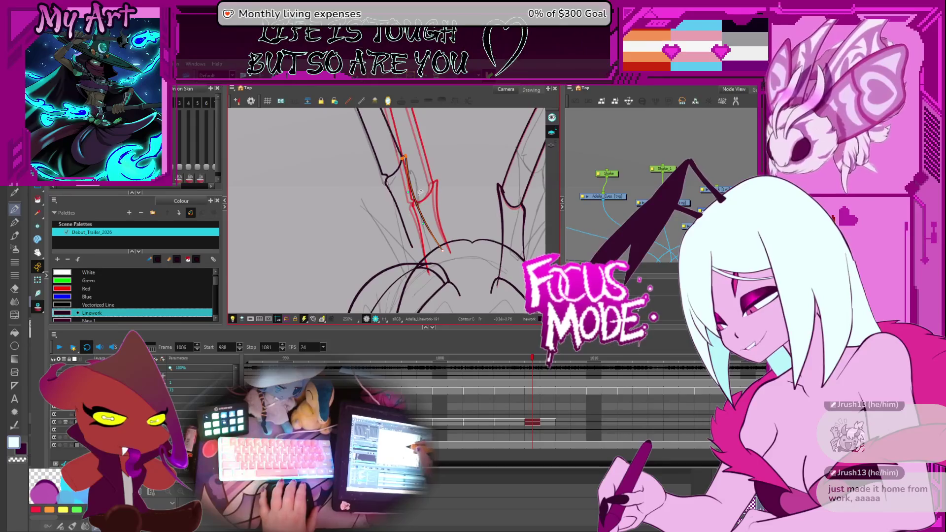
left_click(410, 249)
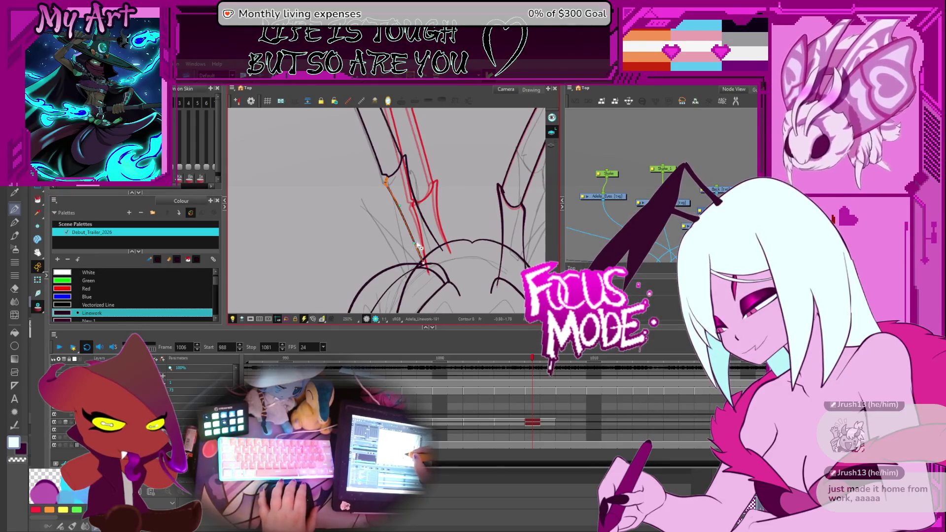
mouse_move(418, 242)
left_mouse_down()
mouse_move(423, 260)
mouse_move(423, 250)
left_mouse_up()
left_click(446, 256)
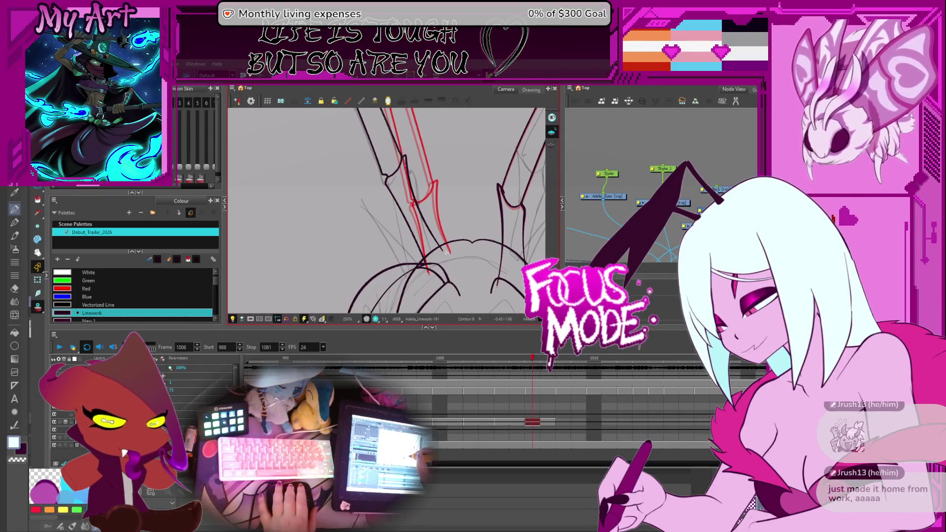
left_click(416, 207)
left_click(416, 205)
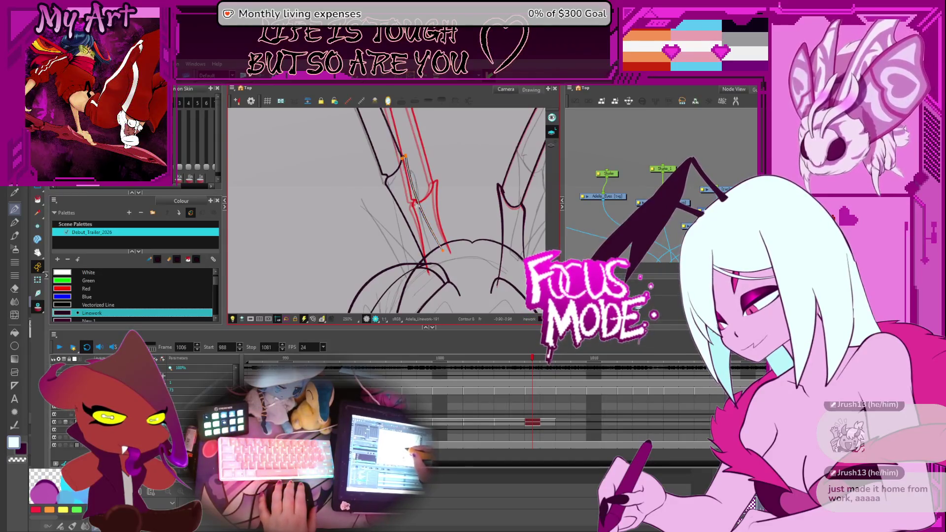
Drag the right horn's top-right bounding-box handle to make it wider and shorter
scroll(428, 224, "down", 4)
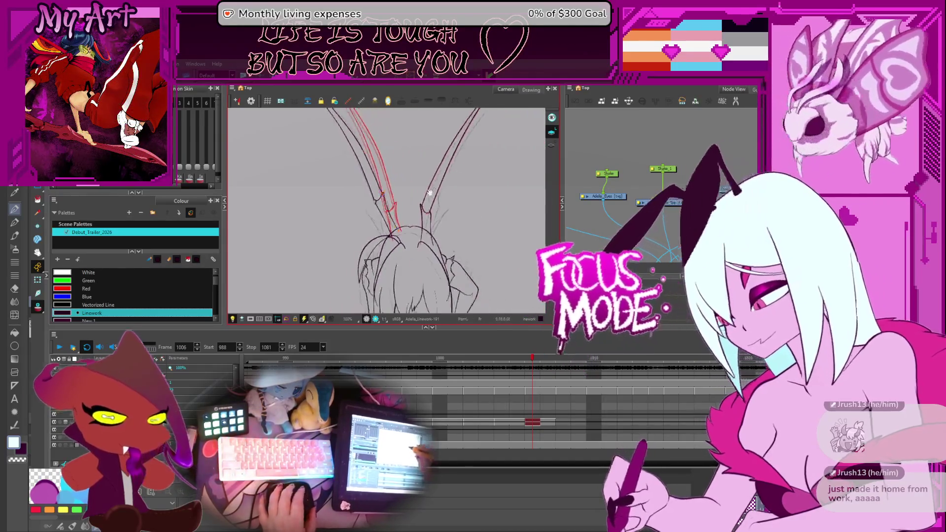
left_click(480, 140)
left_click_drag(480, 140, 464, 156)
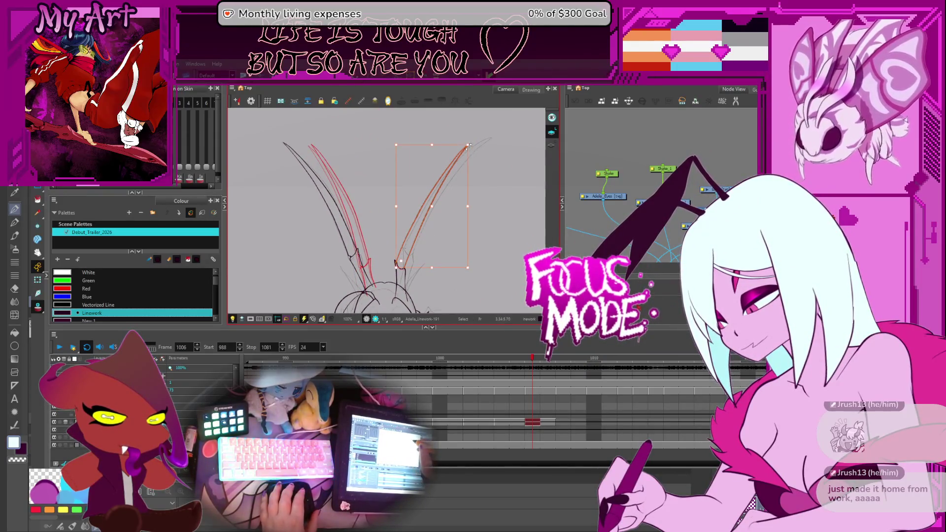
left_click(476, 151)
left_click(479, 146)
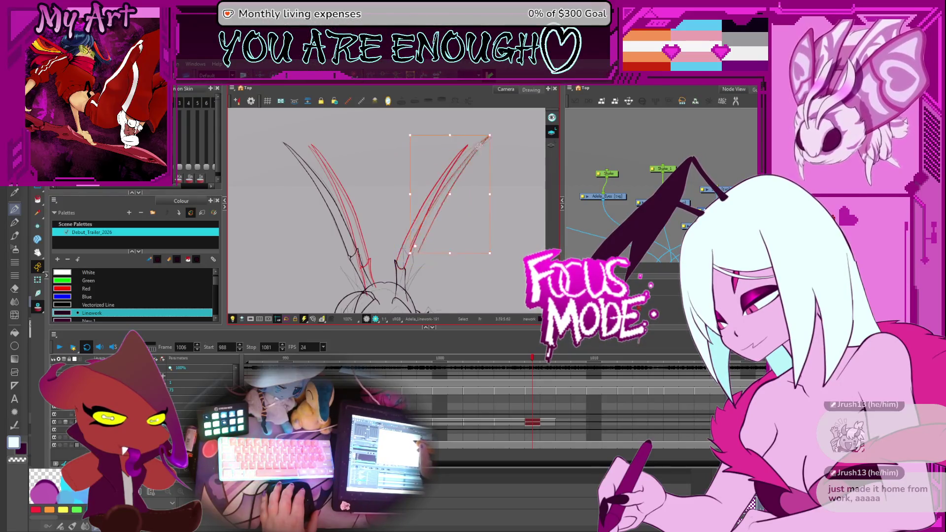
left_click_drag(493, 133, 500, 143)
left_click(458, 174)
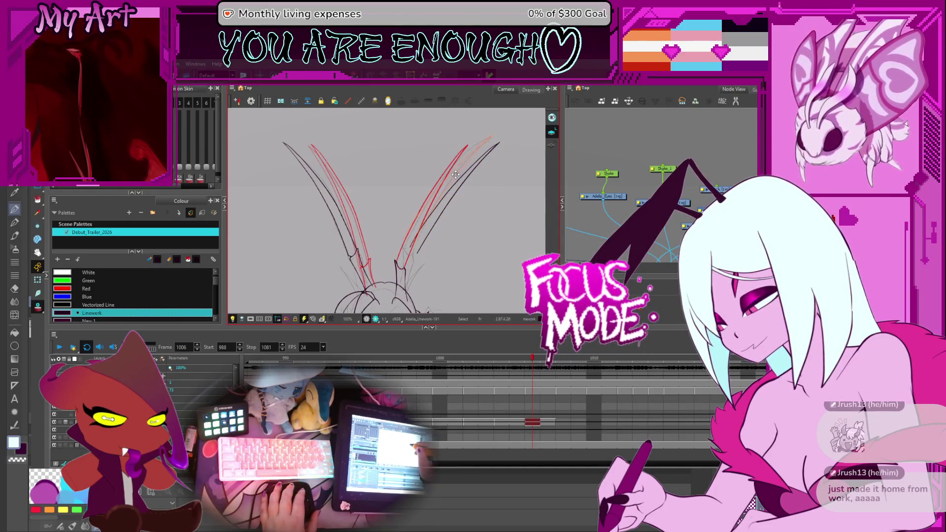
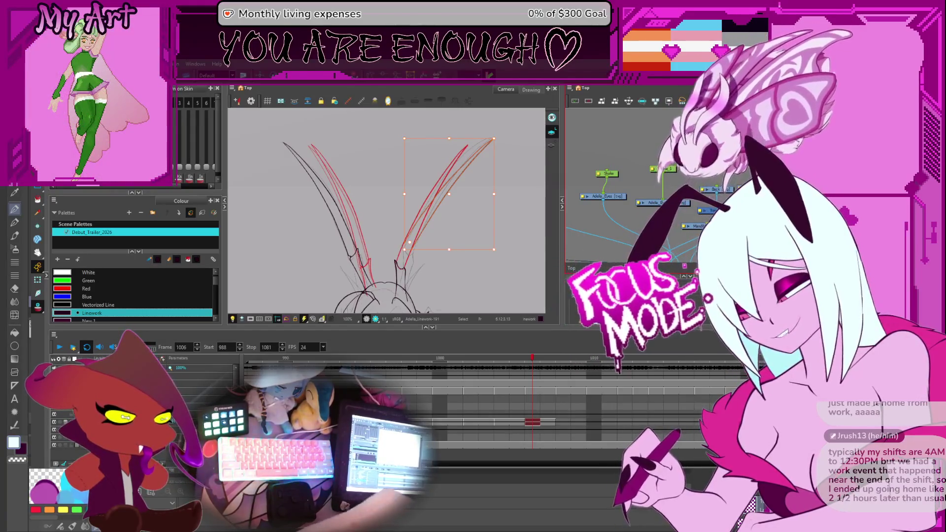
Zoom in on the antennae and select the black contour at the right antenna's base notch
key("2")
key("2")
left_click(367, 231)
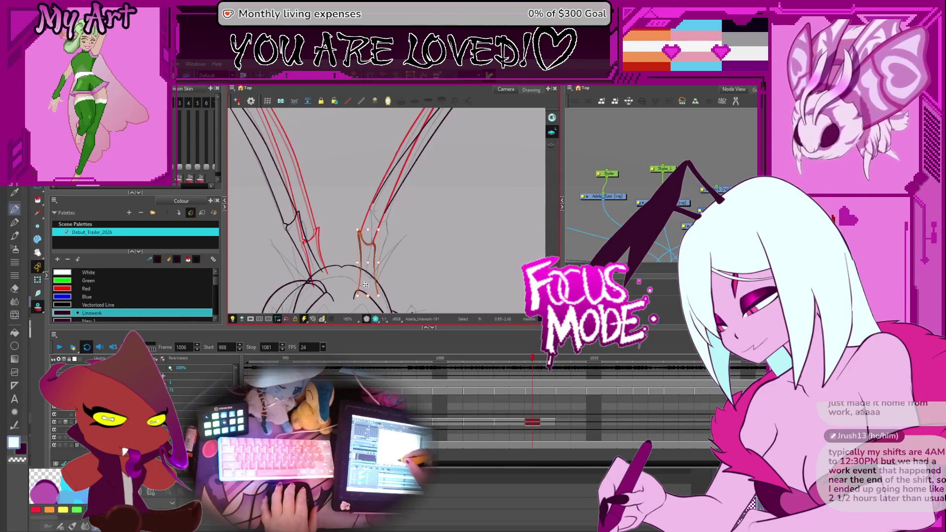
left_click(388, 235)
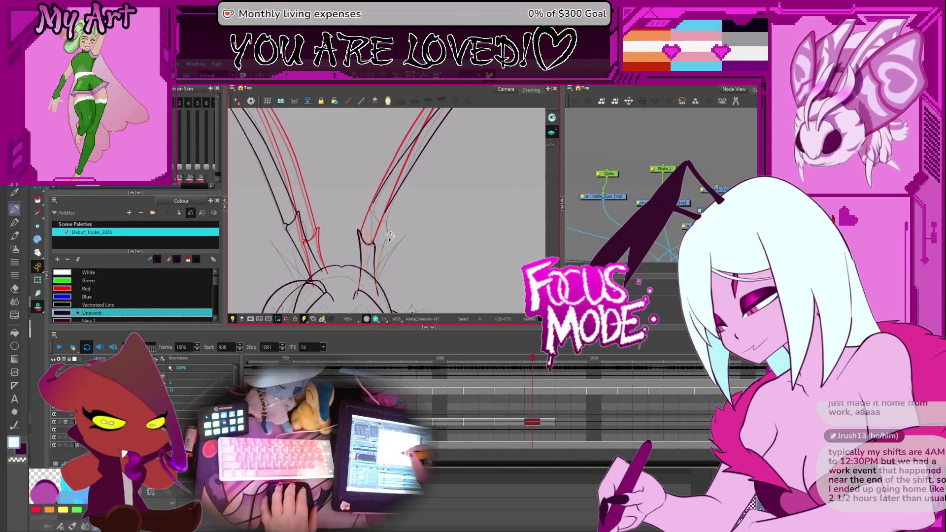
left_click(387, 235)
left_click(378, 213)
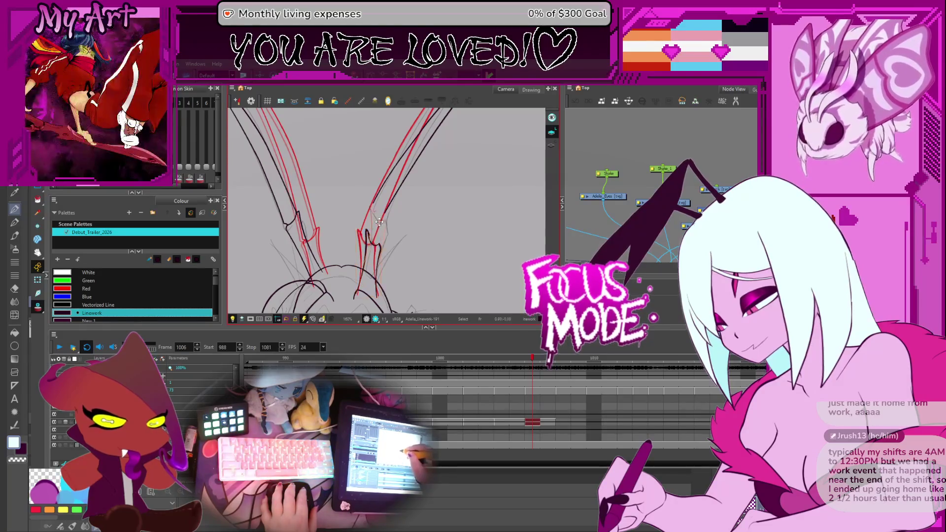
left_click(381, 221)
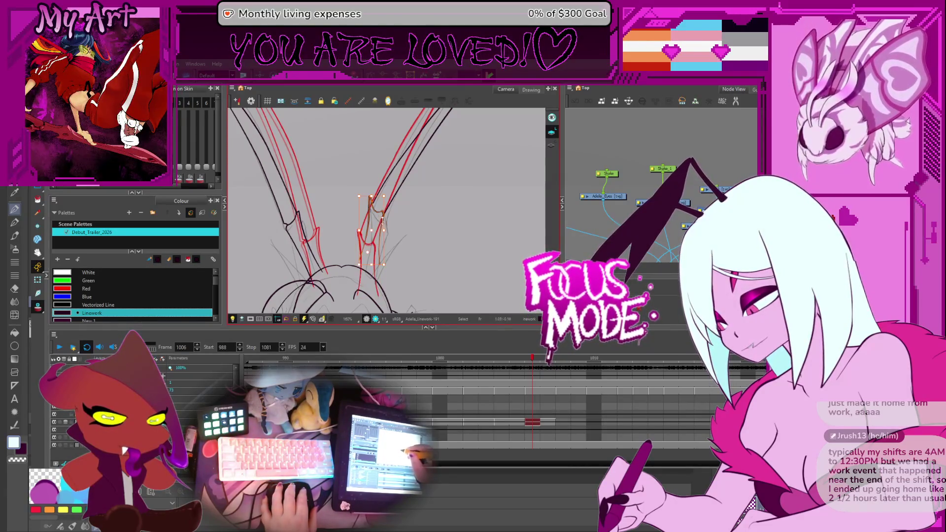
left_click(380, 213)
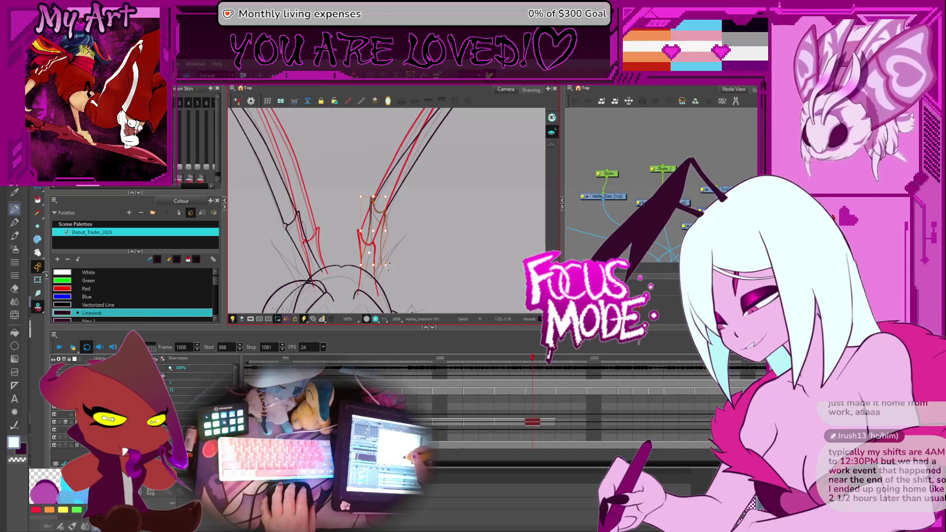
scroll(398, 222, "up", 4)
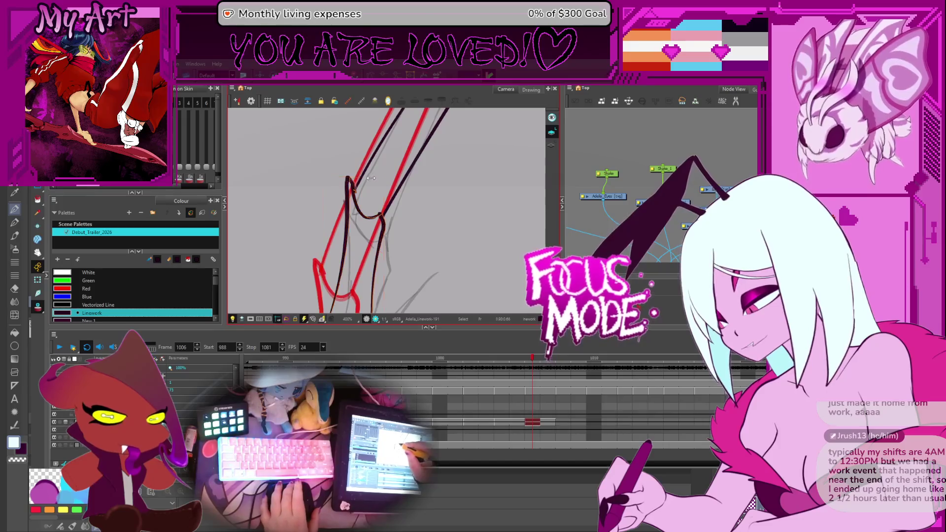
Drag the right antenna contour's endpoint down until it touches the head line
mouse_move(383, 285)
left_mouse_down()
mouse_move(392, 211)
mouse_move(408, 173)
left_mouse_up()
left_click_drag(380, 281, 381, 278)
left_click_drag(346, 229, 346, 285)
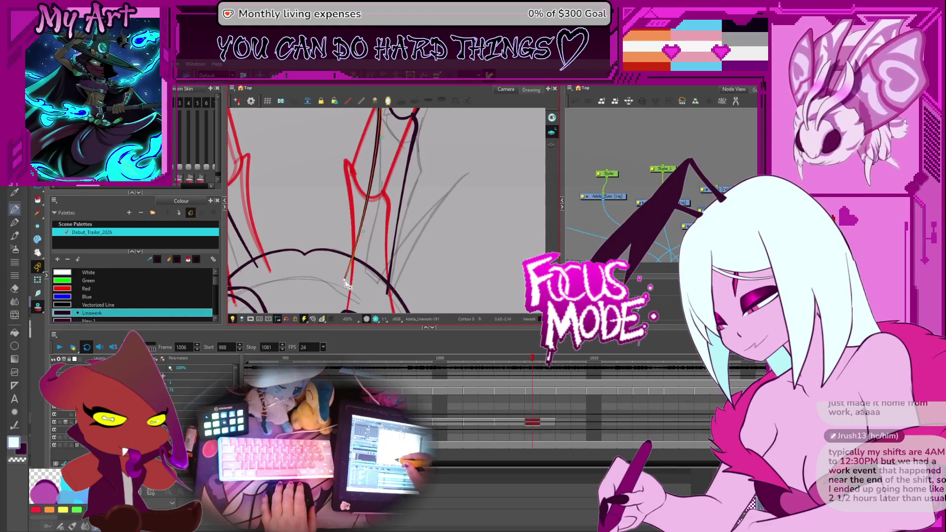
left_click(356, 231)
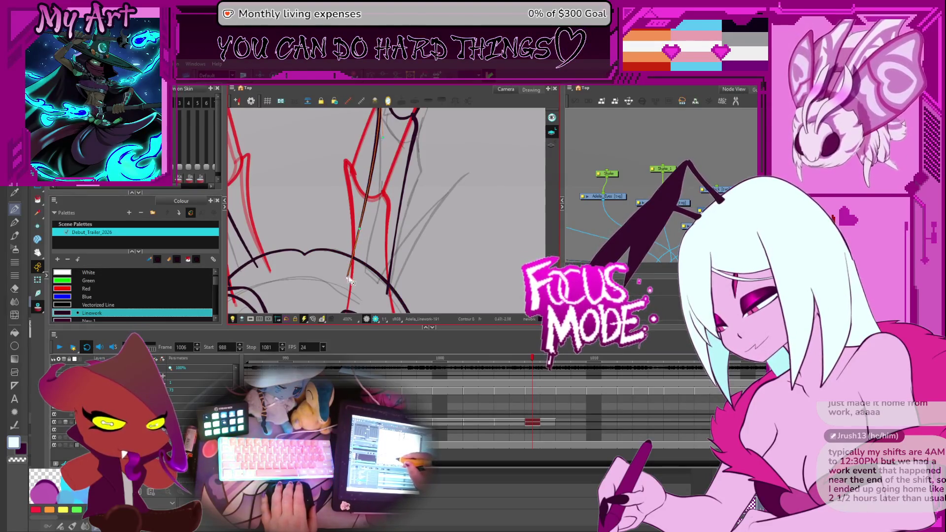
key("2")
key("2")
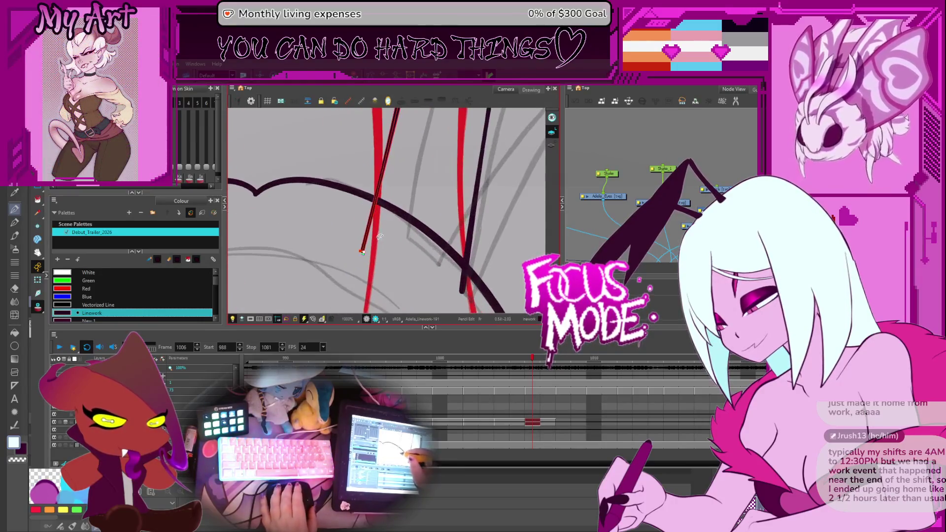
left_click_drag(365, 255, 367, 256)
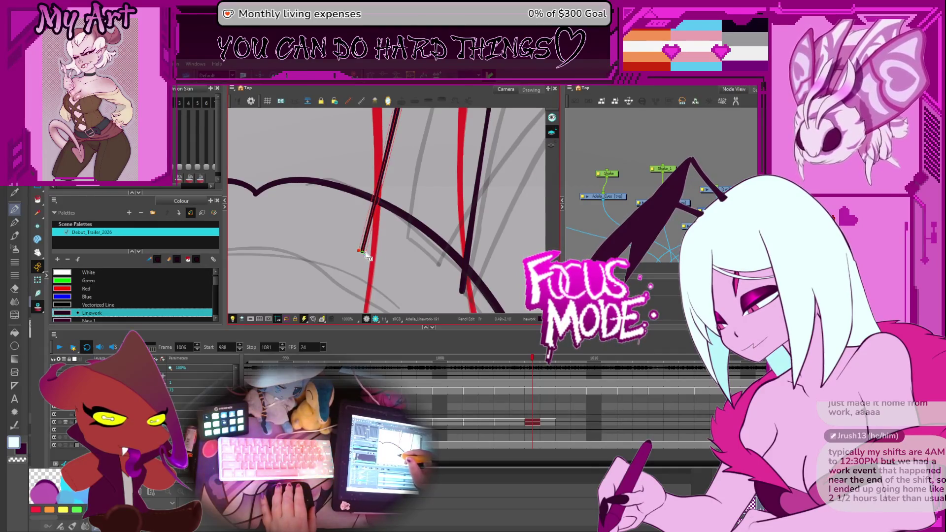
key("1")
key("1")
key("1")
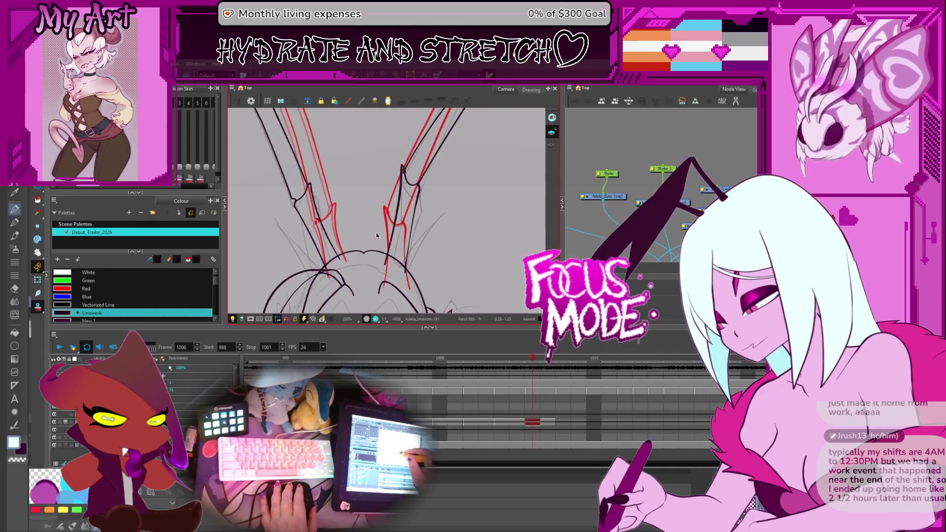
Zoom in on the antenna notch and reshape its stroke into a sharper point
left_click_drag(423, 207, 390, 266)
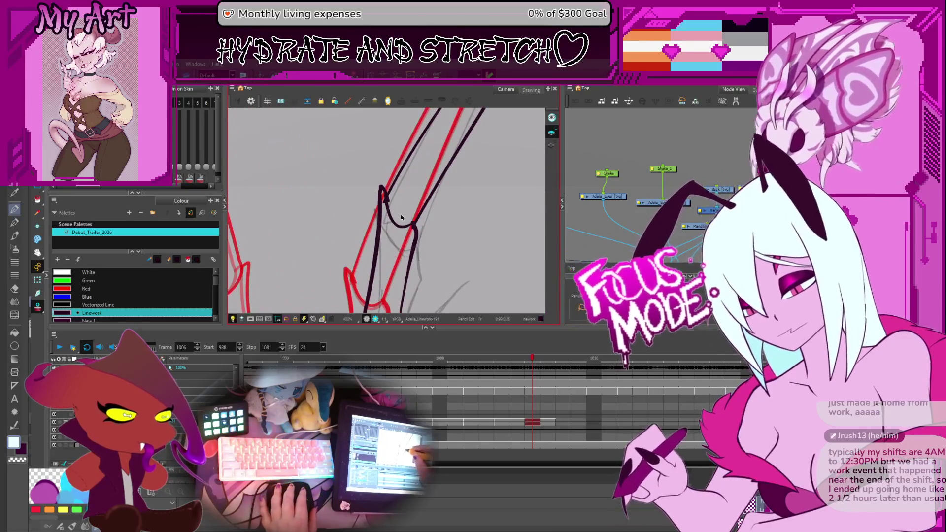
key("2")
key("2")
key("2")
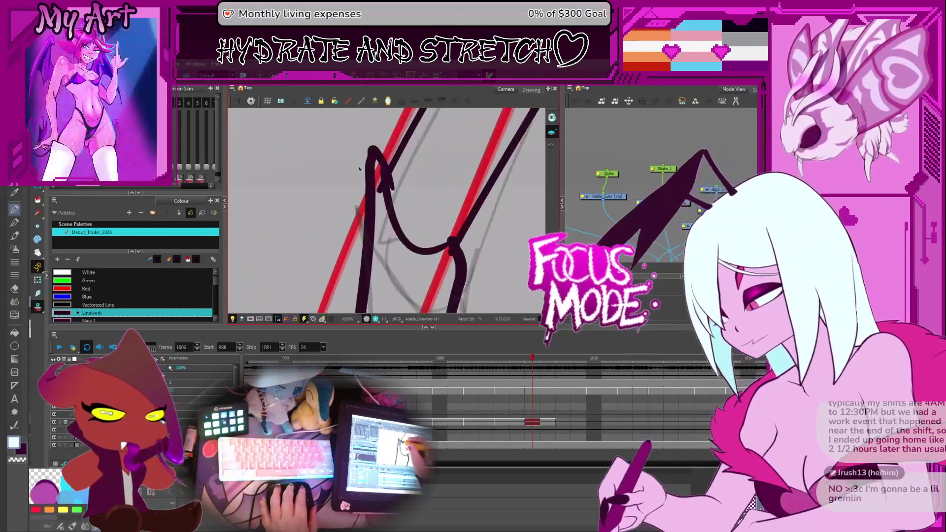
key("2")
key("2")
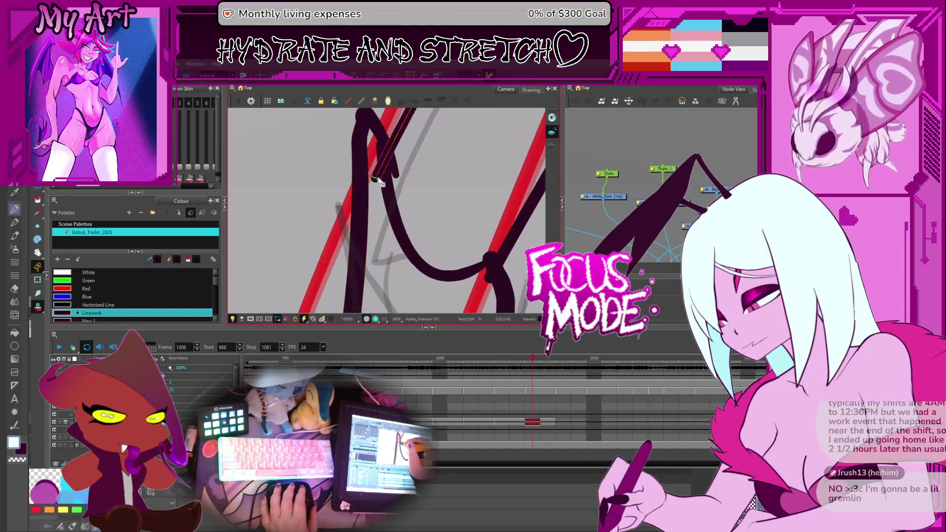
left_click_drag(411, 187, 425, 203)
left_click(382, 174)
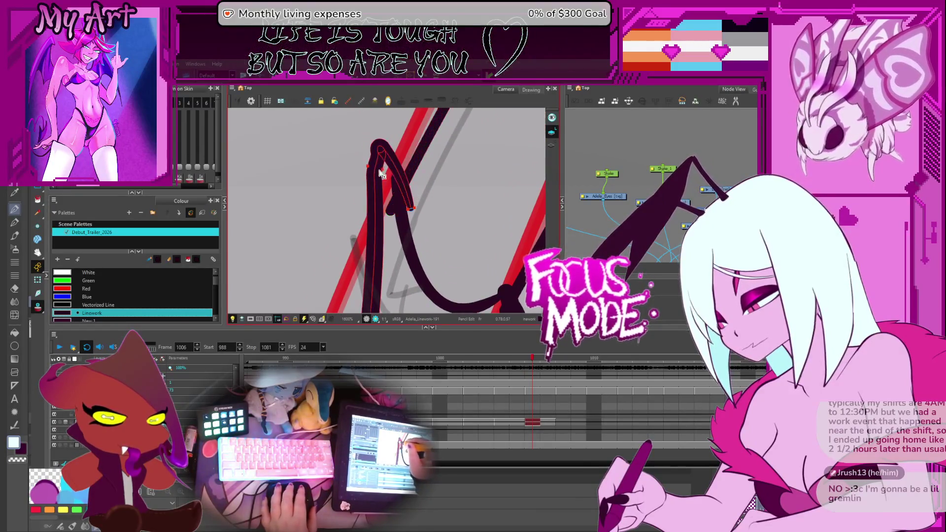
left_click(382, 173)
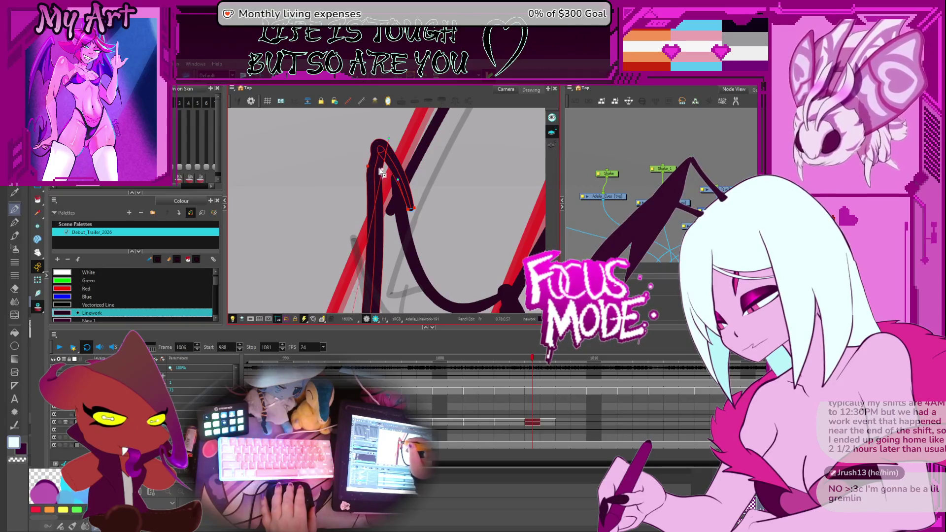
scroll(382, 174, "up", 3)
left_click_drag(397, 177, 392, 166)
scroll(392, 164, "down", 4)
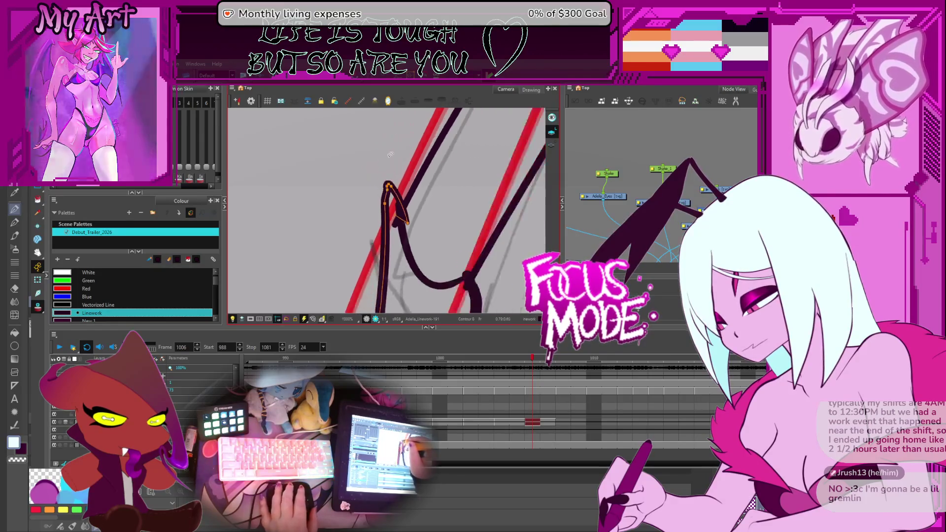
left_click(389, 187)
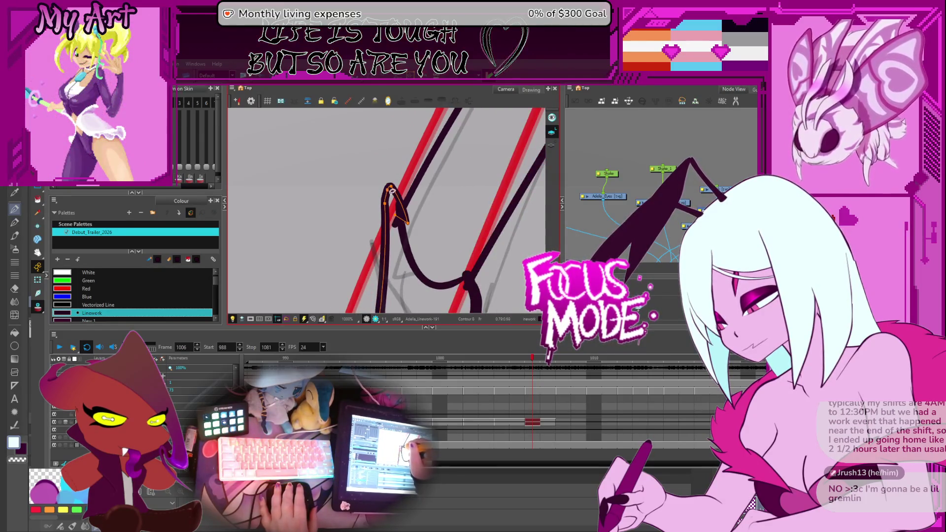
scroll(391, 183, "down", 6)
scroll(394, 177, "up", 1)
Compare frame 1006 against frame 1005, then draw and undo a test line along the antenna
key("comma")
key("period")
key("comma")
key("period")
key("comma")
key("period")
mouse_move(415, 252)
left_mouse_down()
mouse_move(428, 165)
mouse_move(398, 246)
left_mouse_up()
key("ctrl+z")
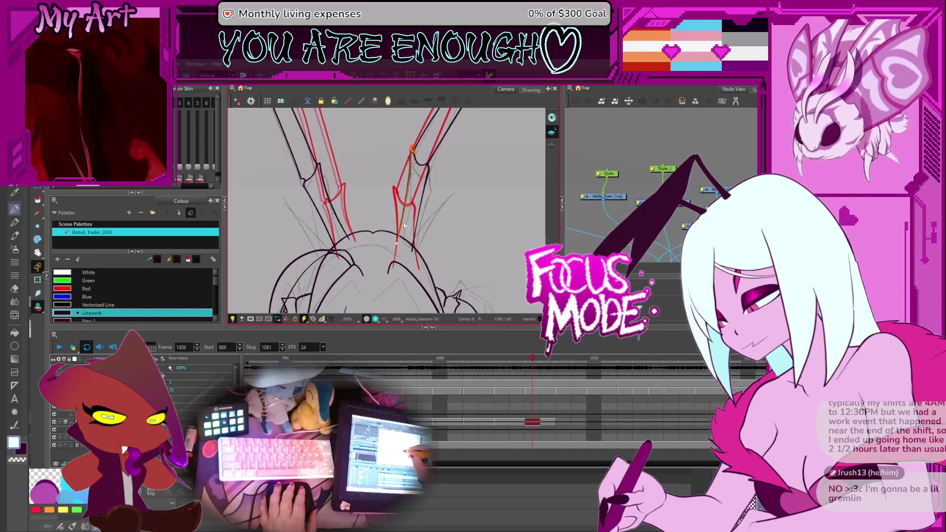
Compare the antennae with frame 1008, returning to frame 1006
left_click_drag(364, 191, 398, 240)
scroll(399, 240, "down", 4)
key("period")
key("period")
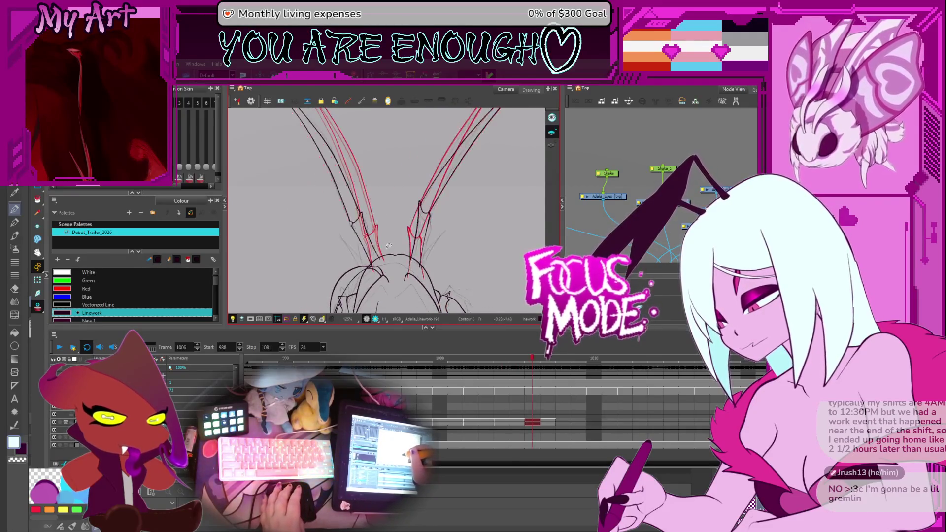
key("comma")
scroll(394, 227, "up", 3)
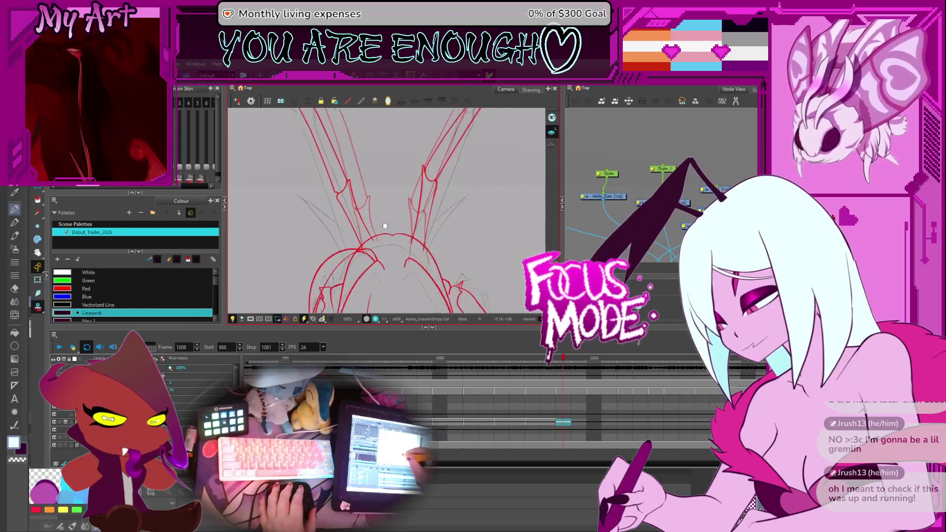
key("comma")
left_click_drag(435, 251, 400, 250)
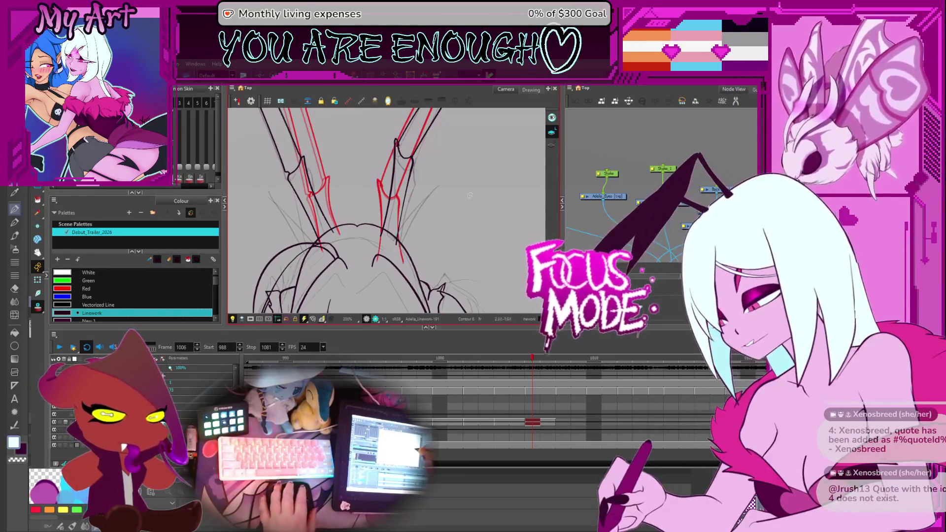
Flip between frames 1004, 1005 and 1006 to compare the drawings, ending on 1006
key("comma")
scroll(468, 206, "down", 2)
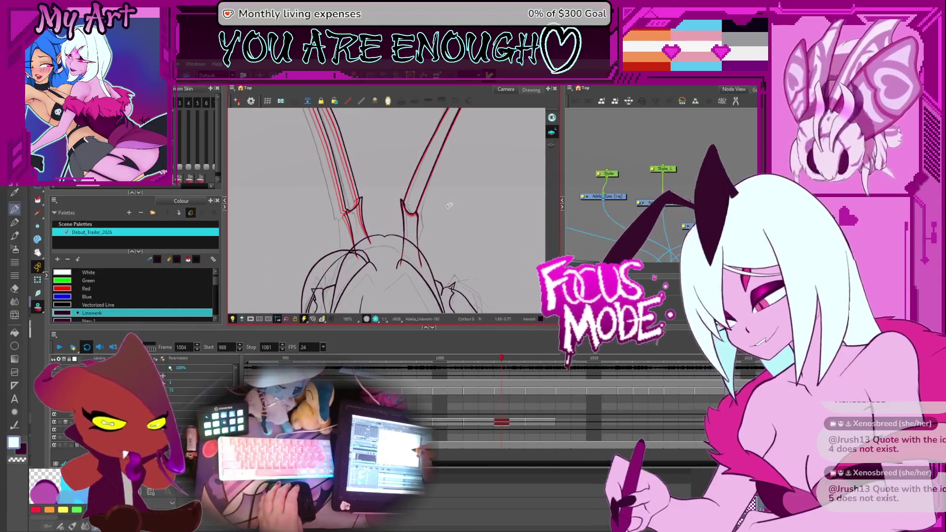
key("period")
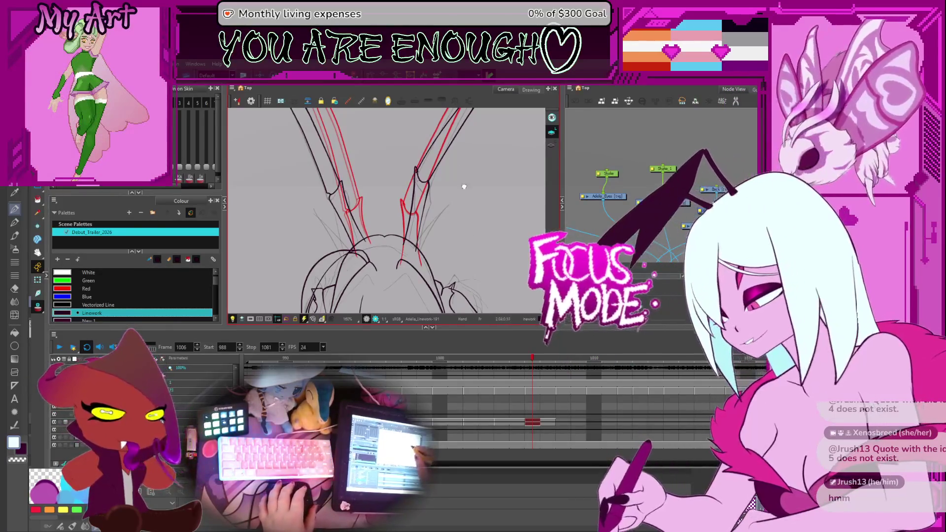
scroll(470, 219, "up", 2)
scroll(472, 223, "down", 3)
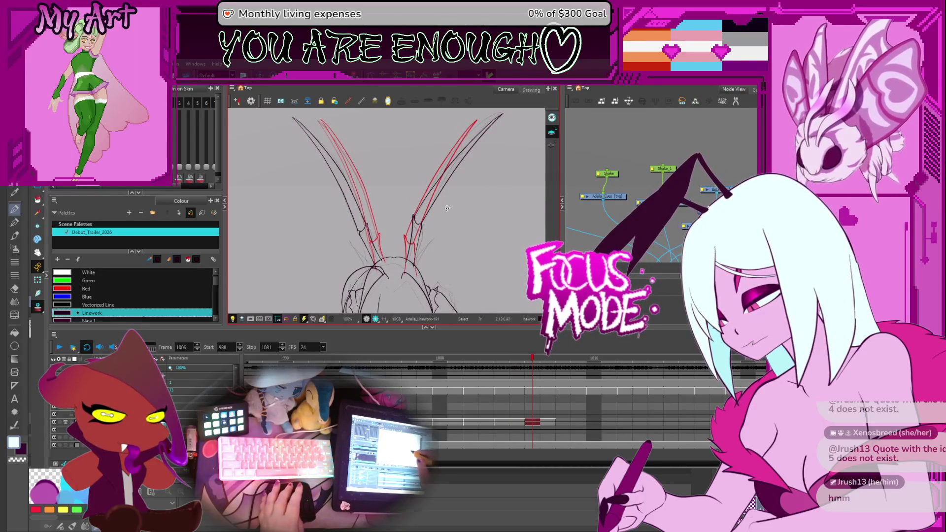
key("comma")
key("comma")
key("comma")
scroll(433, 210, "up", 3)
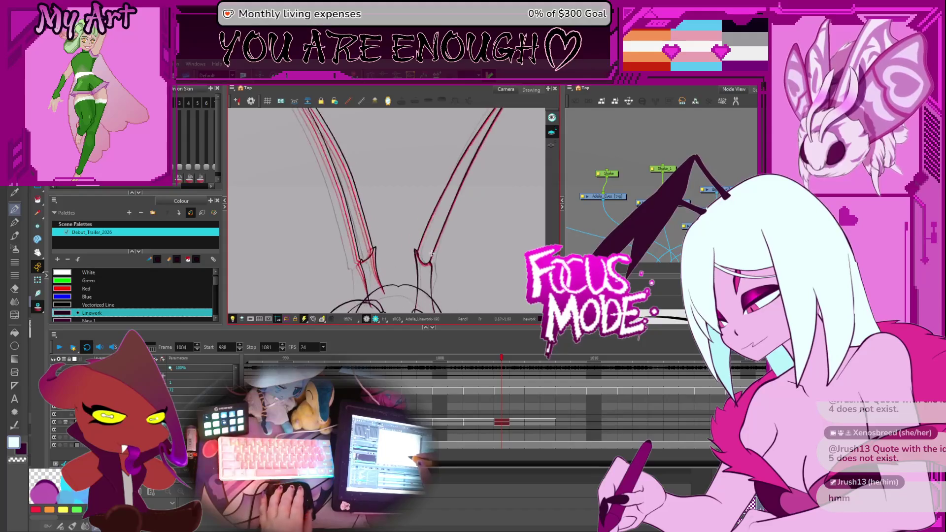
key("period")
key("comma")
key("period")
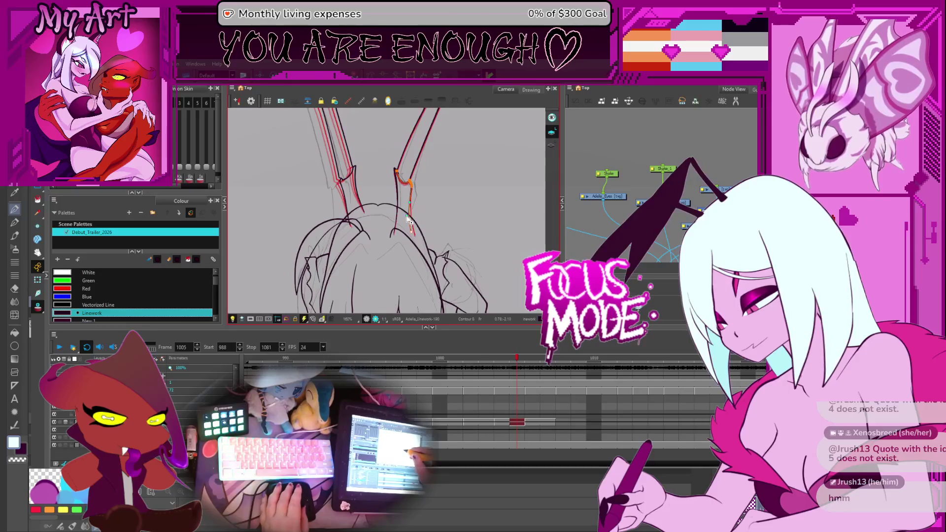
key("comma")
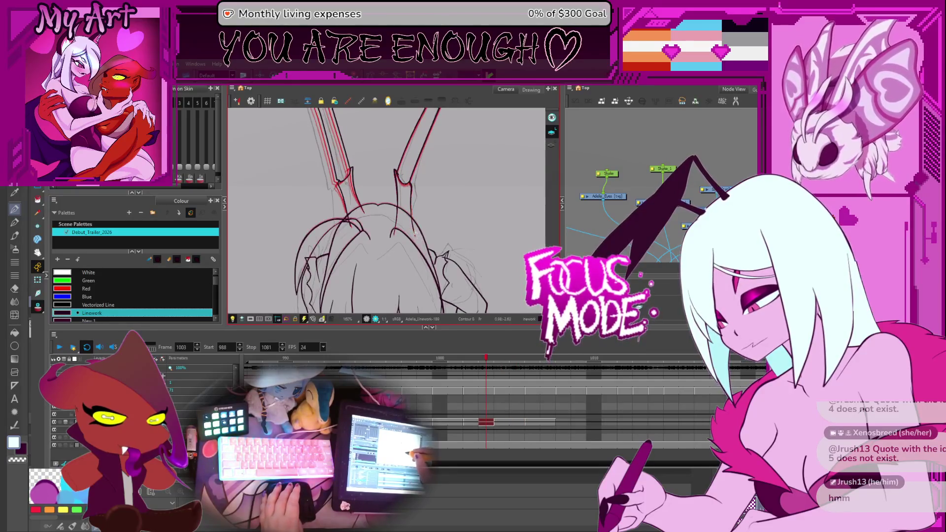
key("period")
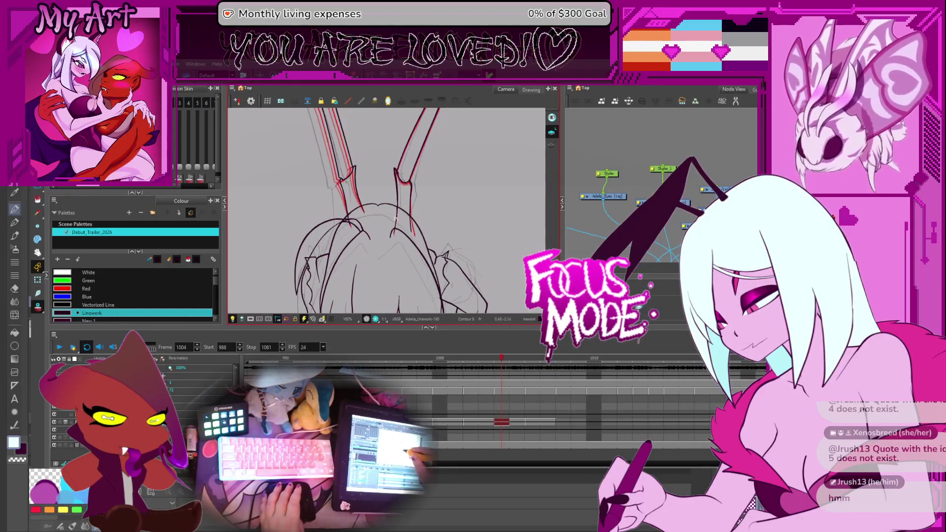
key("period")
key("comma")
key("period")
key("period")
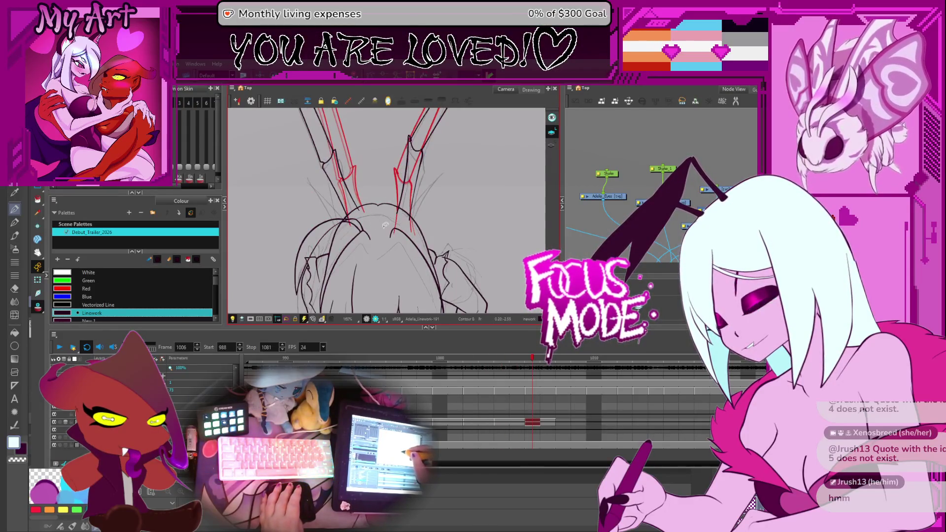
key("comma")
key("comma")
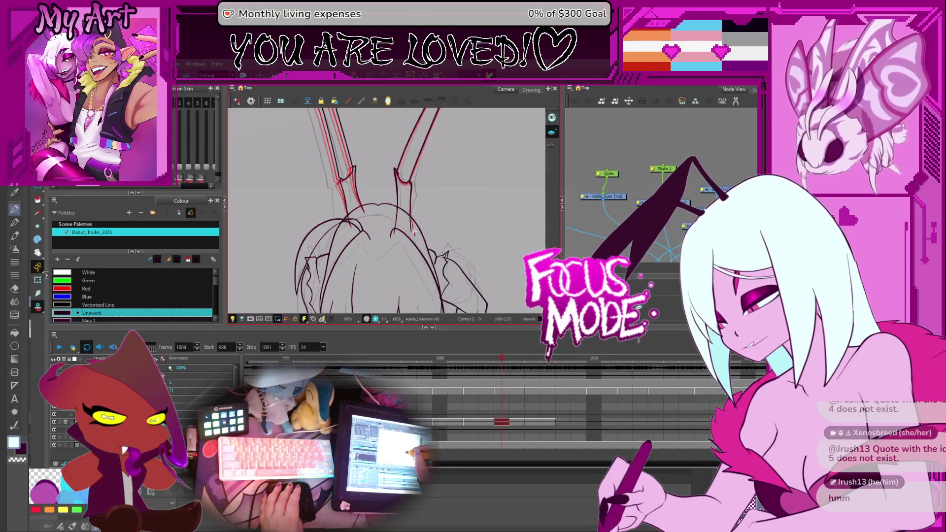
key("period")
key("period")
key("comma")
scroll(390, 242, "up", 5)
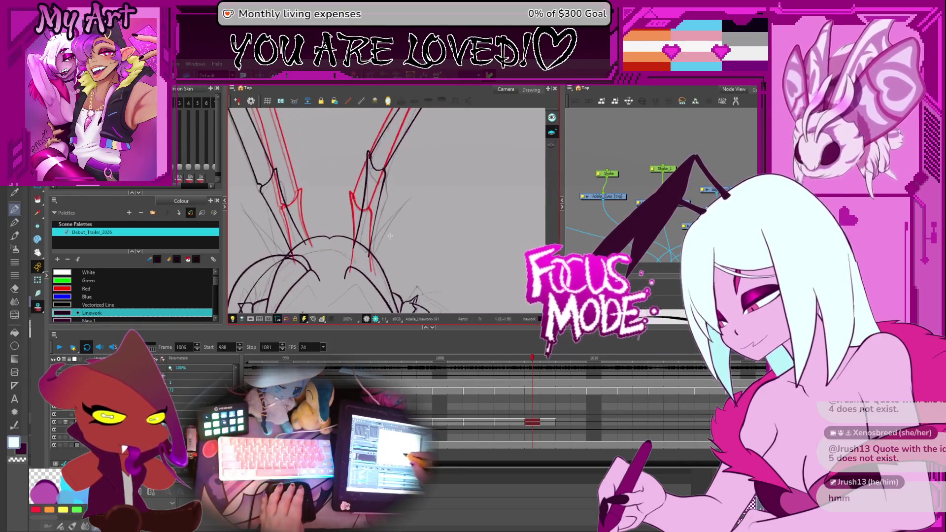
key("period")
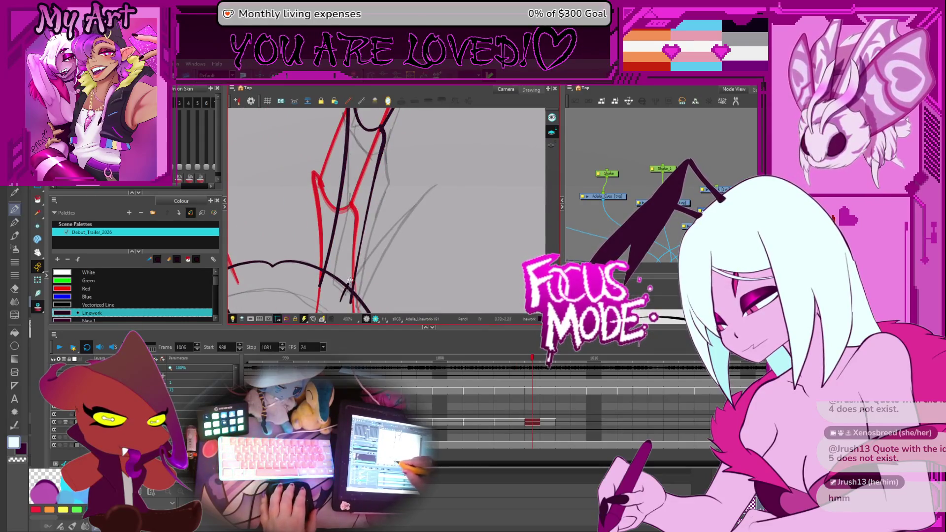
scroll(360, 260, "down", 1)
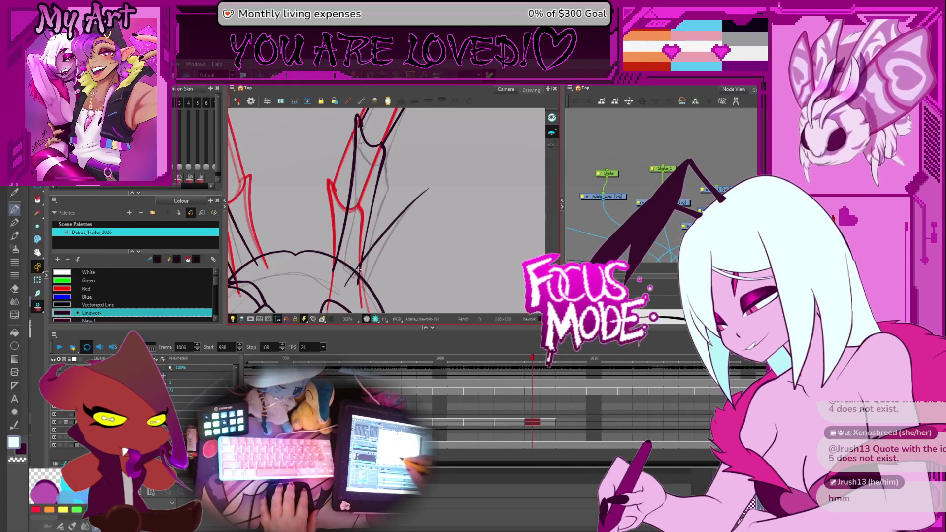
Draw a long hair strand beside the right antenna and trim its overshooting tip
left_click_drag(367, 284, 458, 161)
key("ctrl+z")
left_click_drag(365, 282, 433, 180)
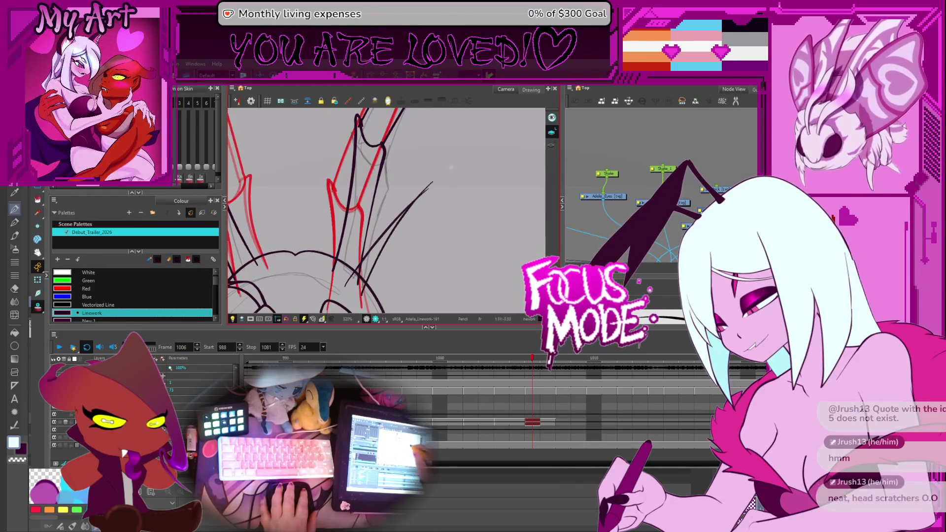
left_click_drag(430, 214, 471, 196)
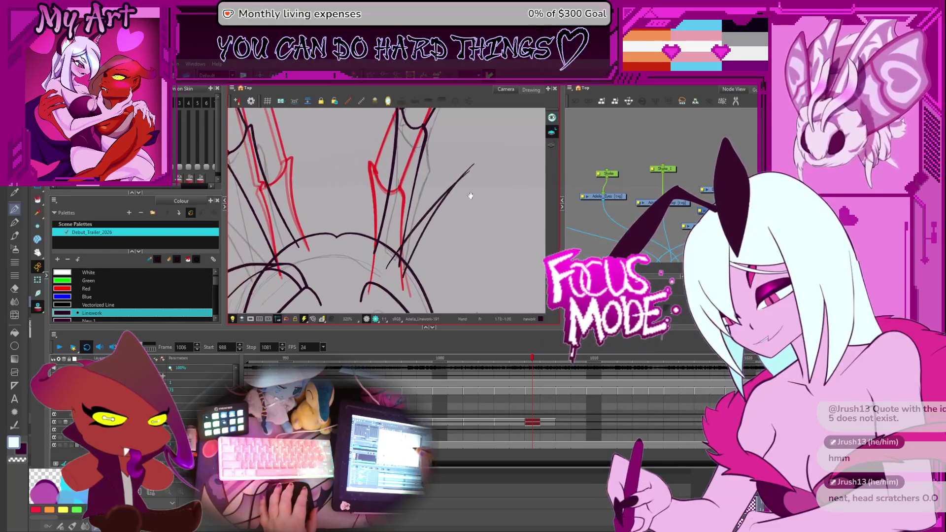
key("ctrl+z")
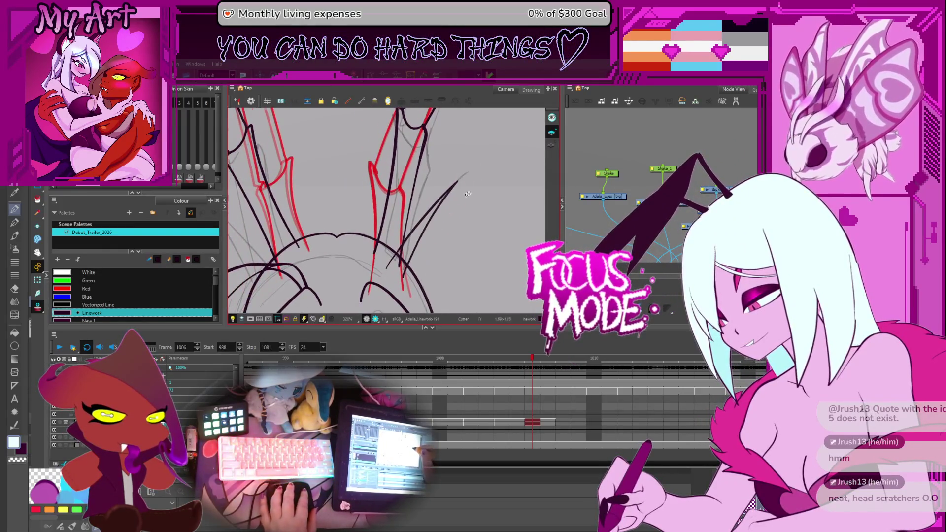
Rotate the canvas view to a comfortable drawing angle
scroll(467, 193, "up", 4)
scroll(466, 187, "down", 2)
left_click_drag(464, 179, 468, 181)
scroll(418, 240, "down", 4)
mouse_move(426, 221)
left_mouse_down()
mouse_move(462, 186)
mouse_move(458, 197)
left_mouse_up()
scroll(345, 259, "up", 3)
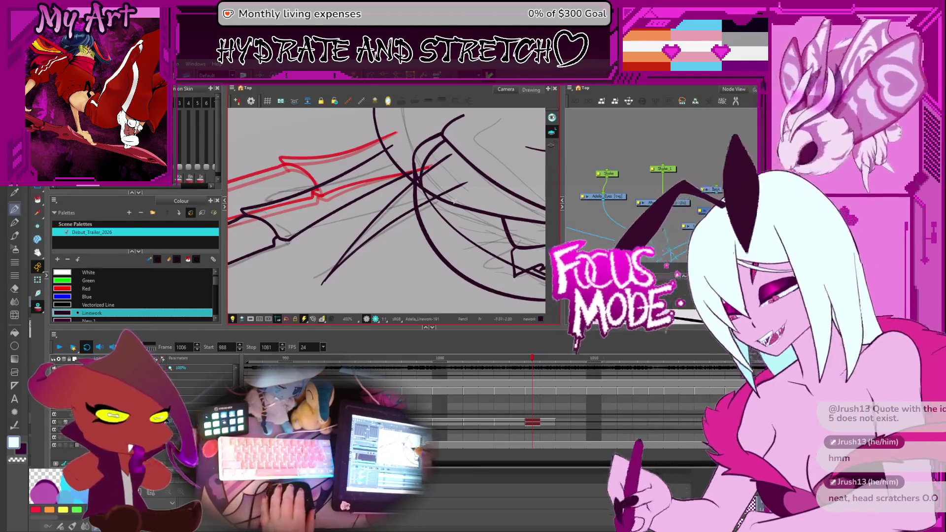
Select the new hair strand stroke with the Contour Editor and frame the strands in view
key("space")
left_click_drag(344, 280, 398, 236)
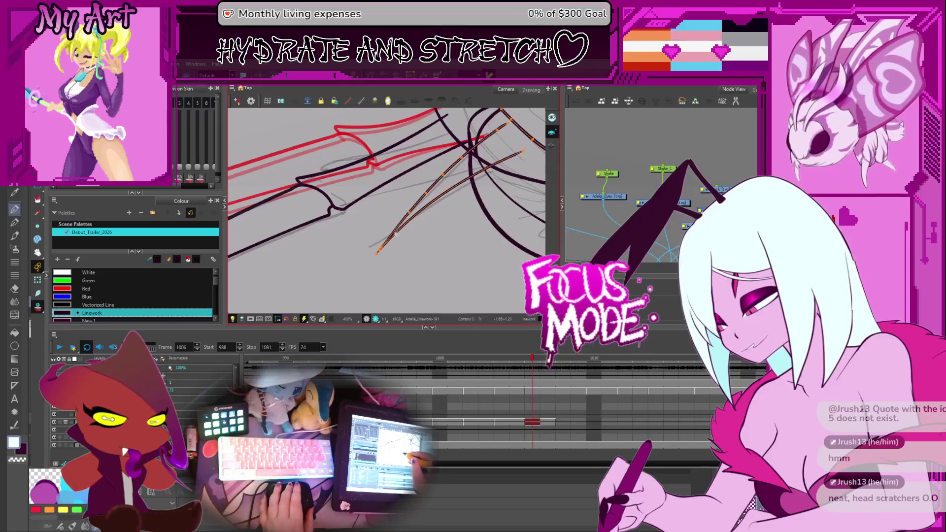
scroll(395, 234, "up", 2)
scroll(380, 280, "up", 1)
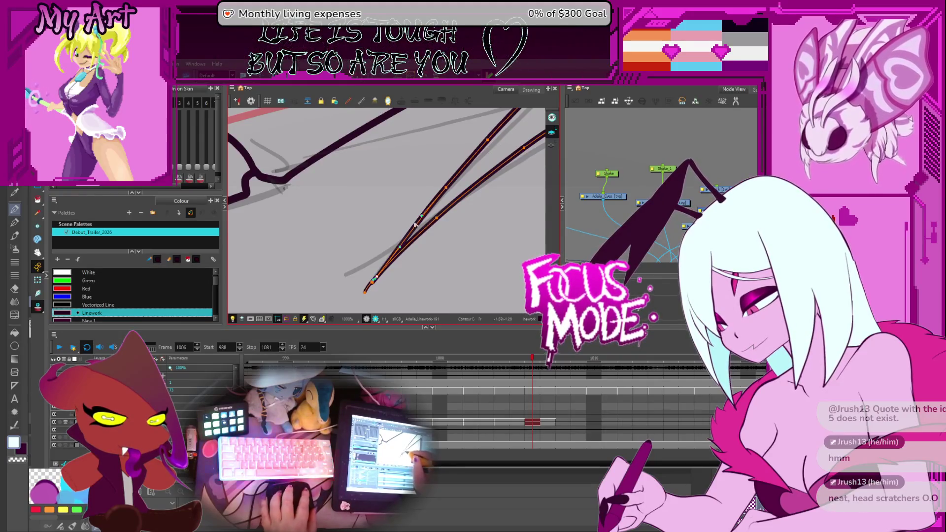
scroll(402, 250, "down", 4)
mouse_move(427, 226)
left_mouse_down()
mouse_move(383, 268)
mouse_move(409, 231)
mouse_move(389, 202)
left_mouse_up()
left_click(383, 198)
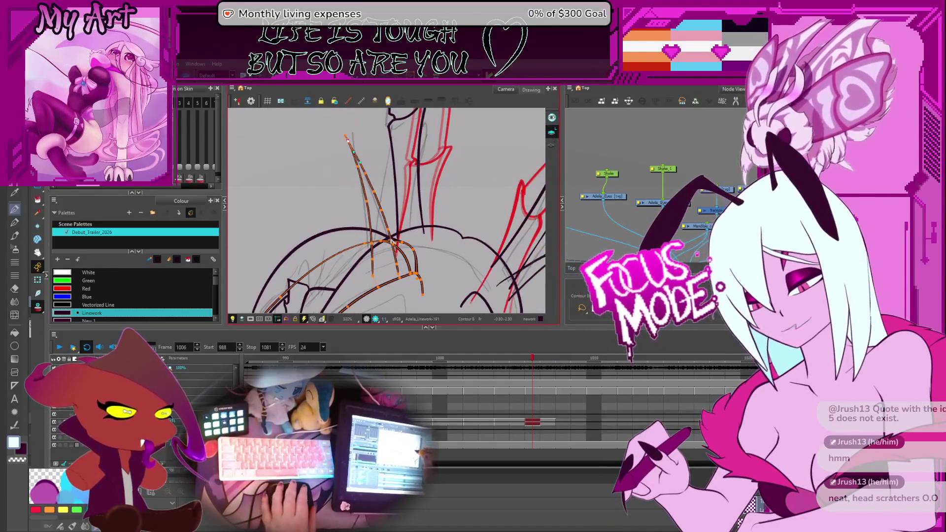
key("2")
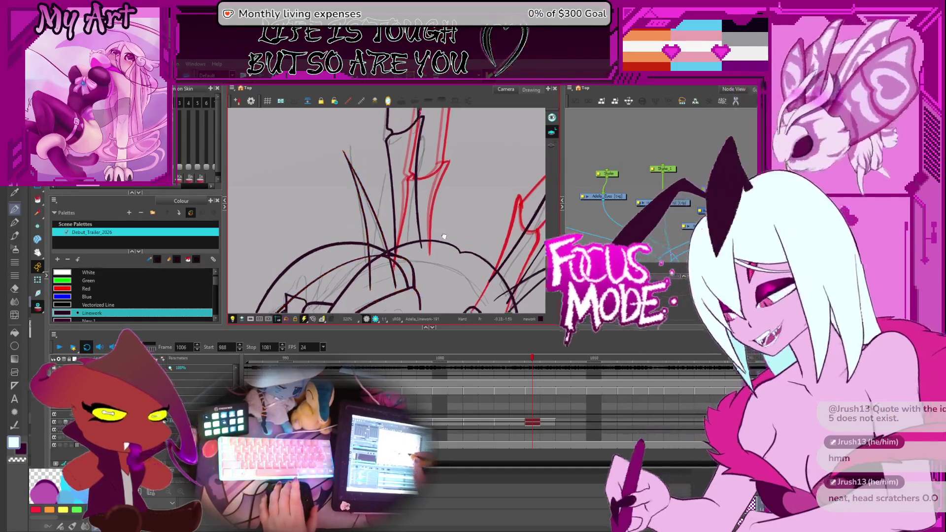
left_click_drag(443, 253, 409, 243)
key("1")
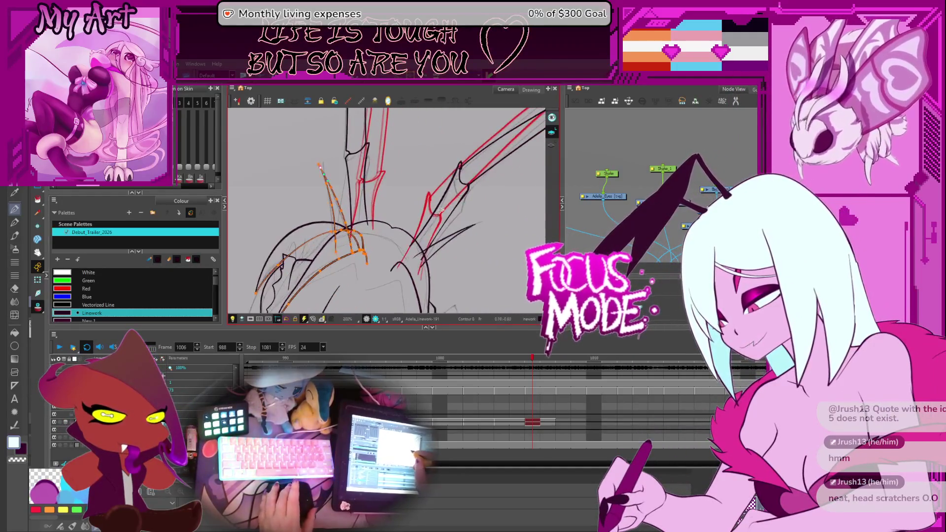
Step back through frame 1005 to frame 1004 to compare the strands
key("comma")
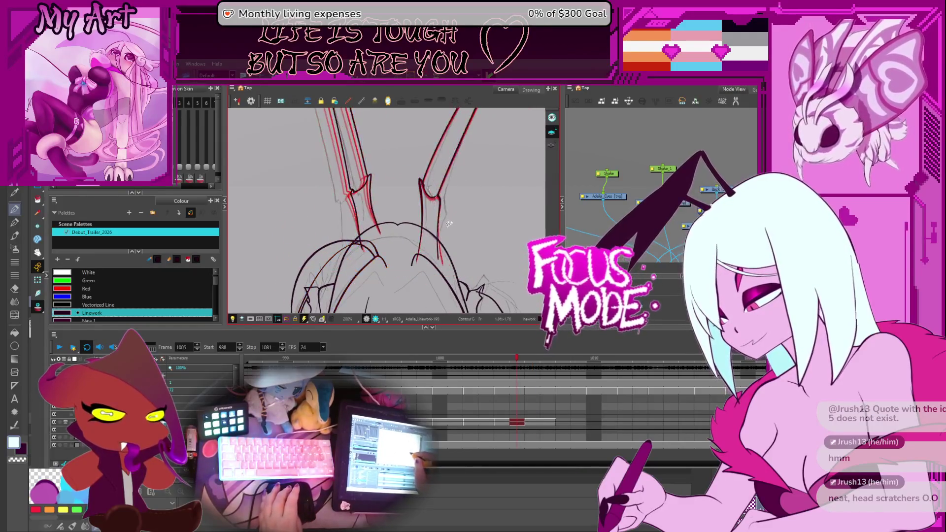
key("period")
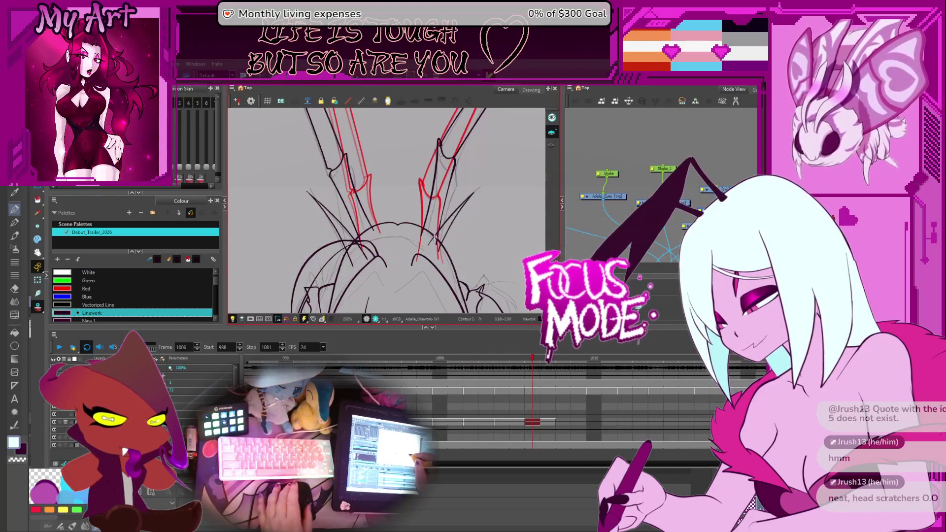
key("comma")
key("comma")
left_click_drag(387, 258, 388, 231)
scroll(387, 231, "down", 2)
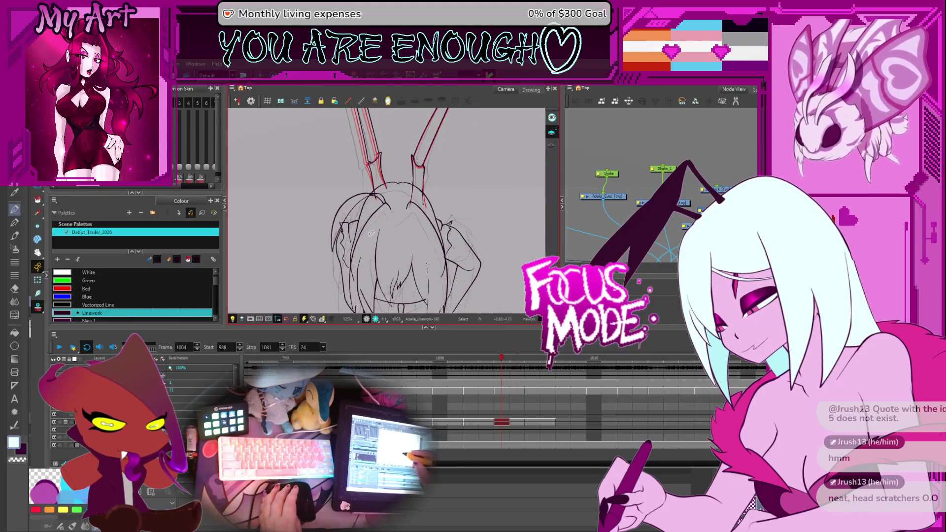
On frame 1006, select all the red hair strands and drag them a few pixels down
key("period")
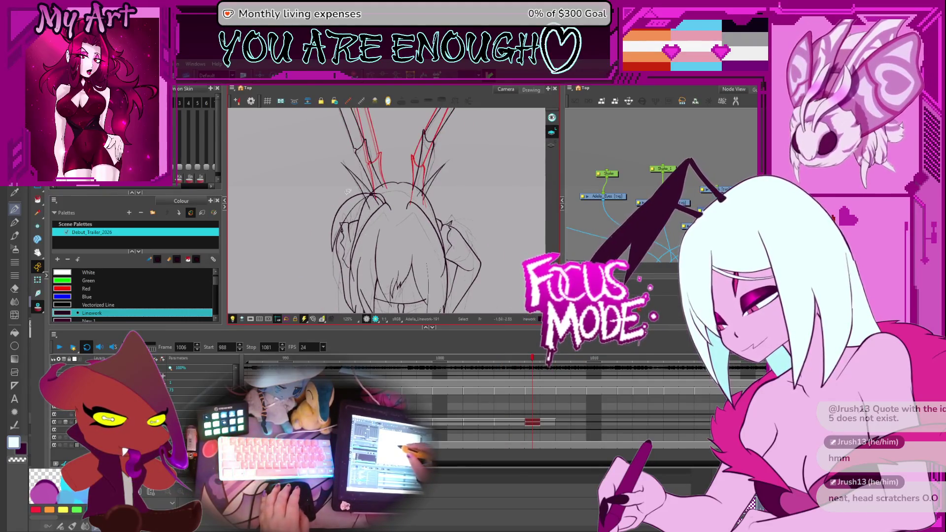
left_click_drag(377, 233, 431, 169)
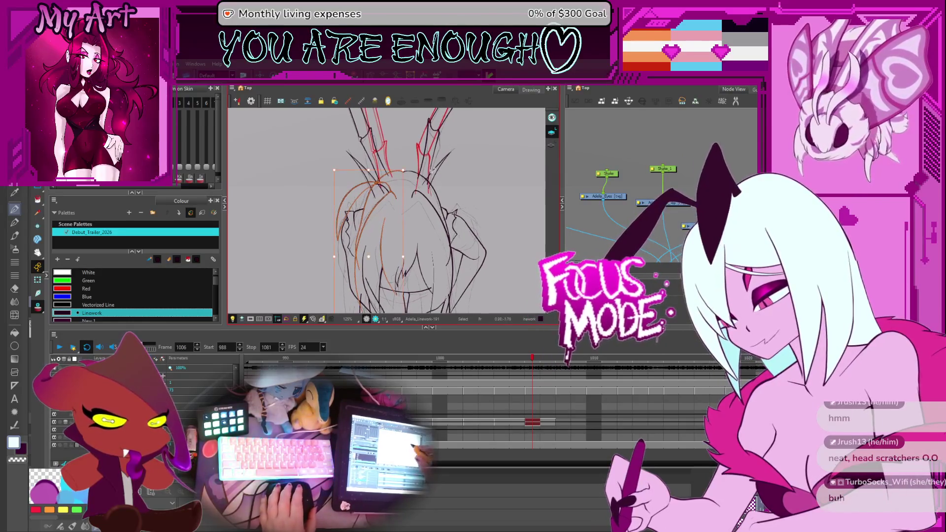
left_click(398, 228, "shift")
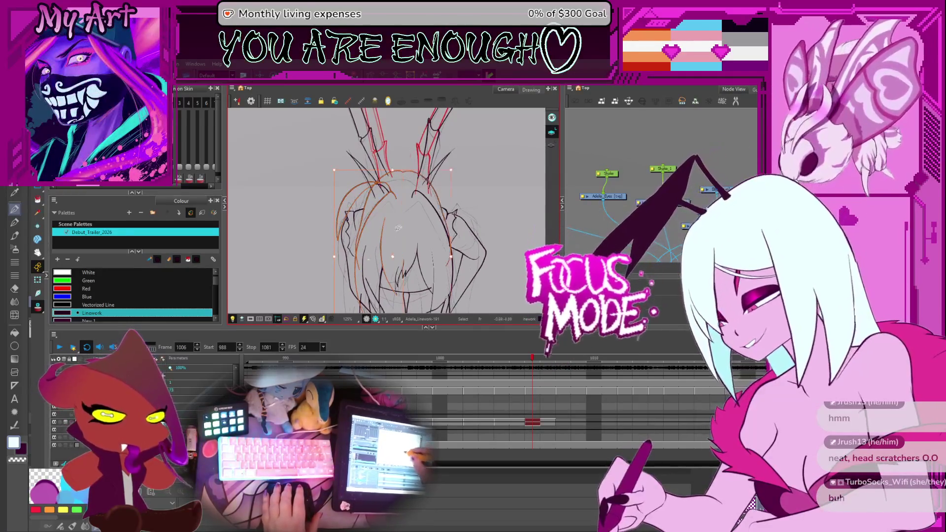
left_click_drag(383, 230, 413, 200)
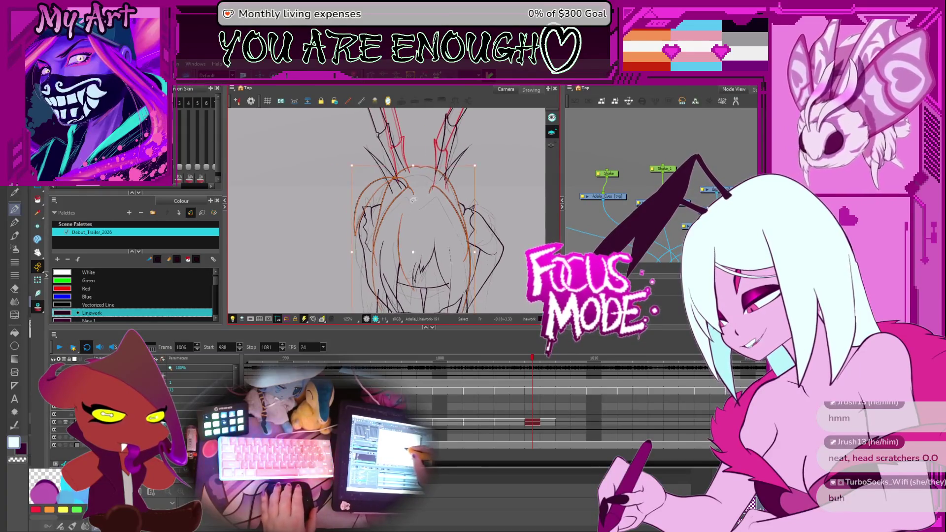
scroll(422, 176, "down", 3)
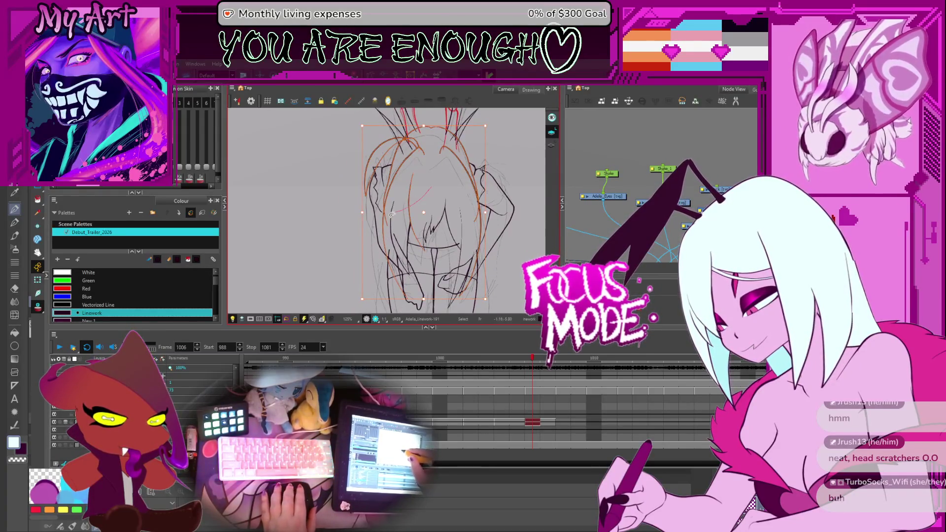
scroll(426, 234, "down", 3)
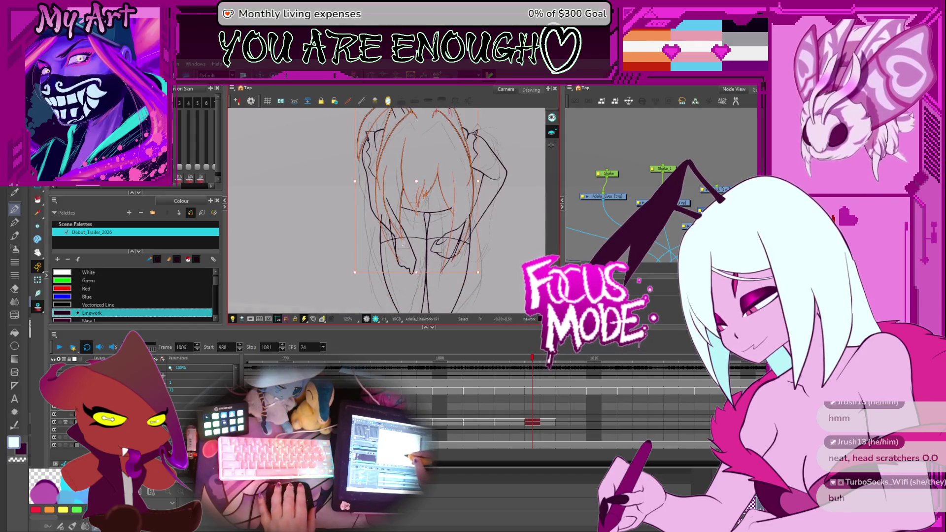
scroll(409, 233, "up", 2)
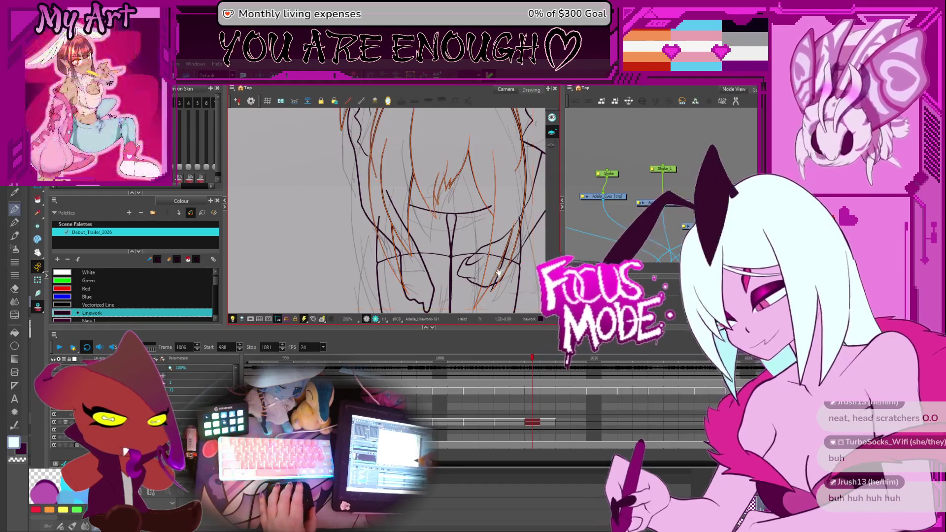
left_click_drag(492, 252, 477, 222)
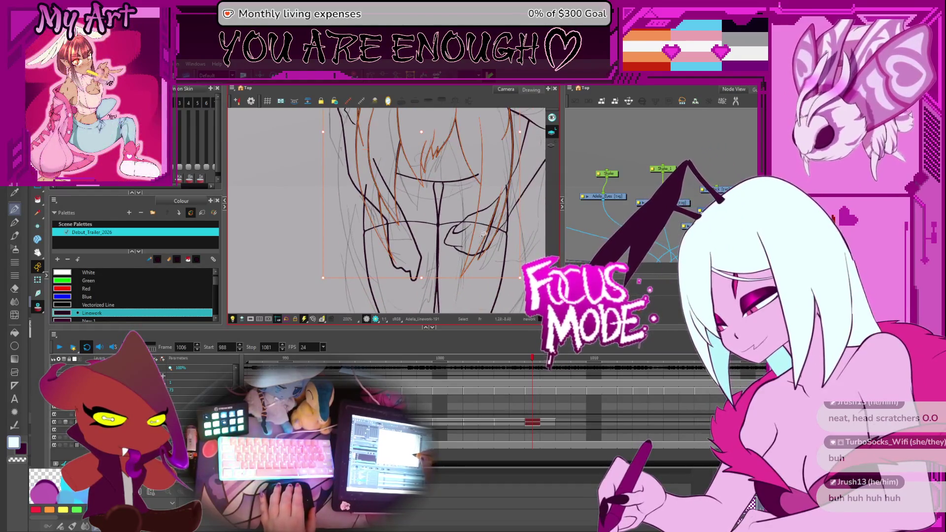
scroll(488, 241, "down", 2)
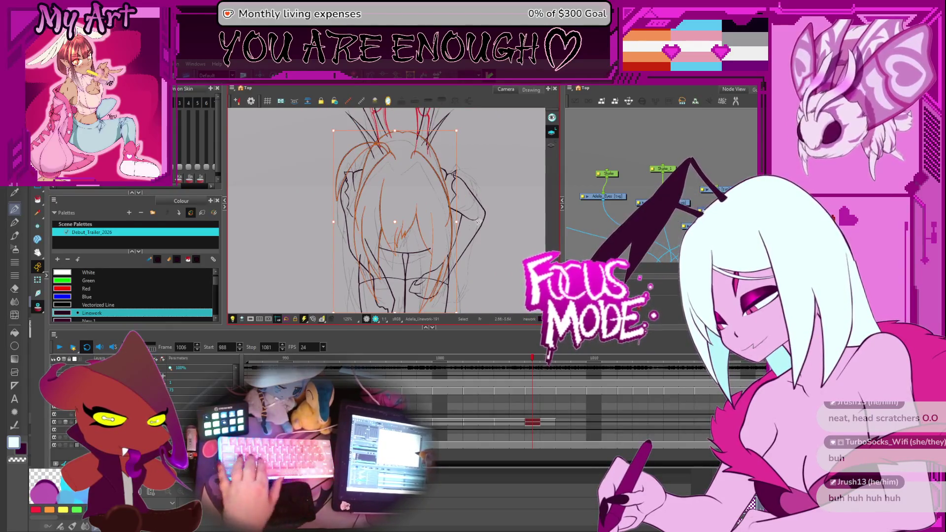
left_click_drag(477, 222, 478, 224)
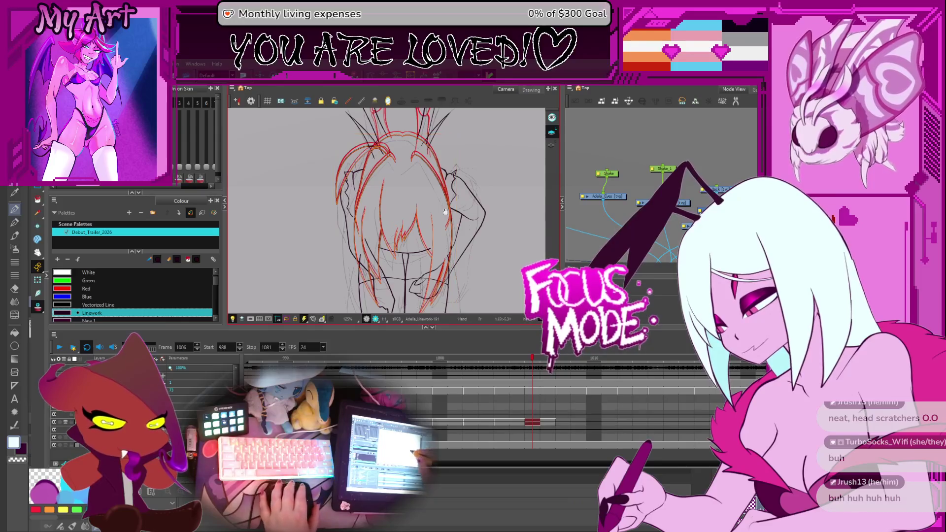
Select the right arm's strokes in the red hair drawing with the Select tool
left_click_drag(445, 212, 454, 210)
key("alt+s")
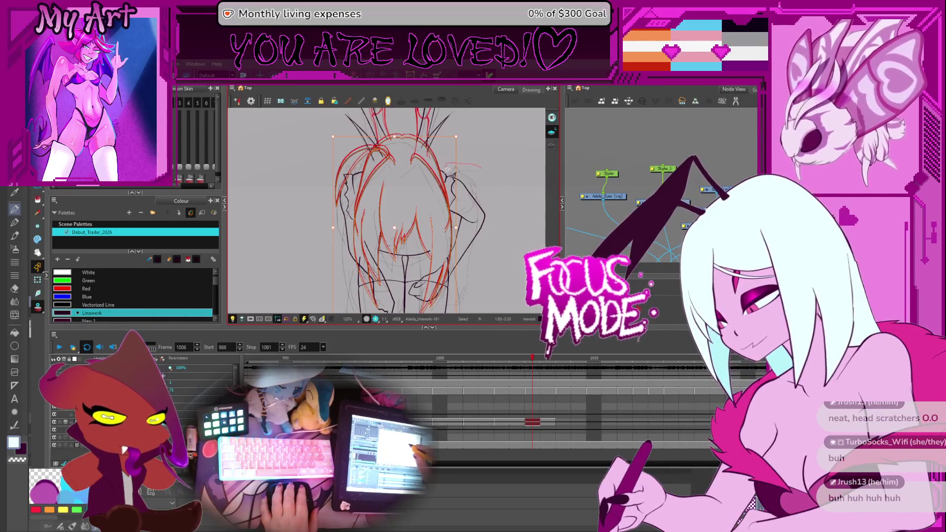
left_click(476, 240)
scroll(456, 218, "up", 2)
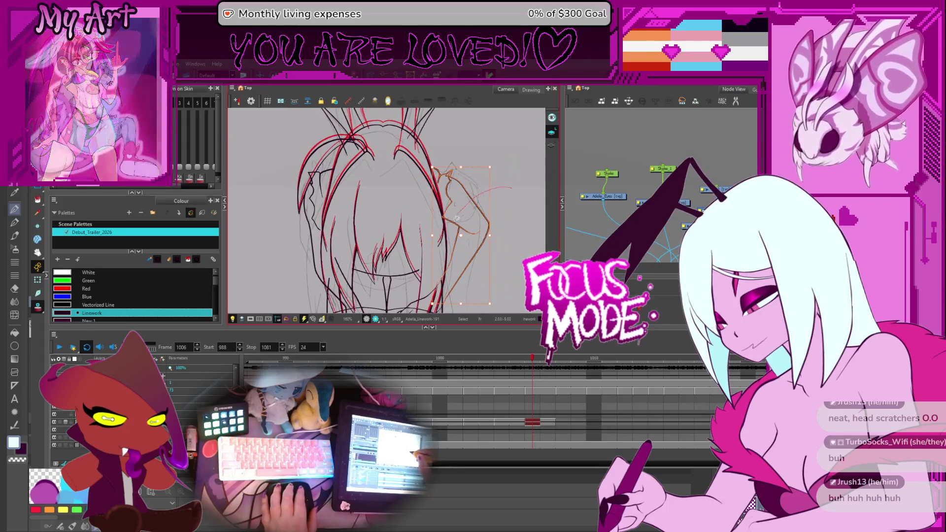
left_click(459, 176)
left_click(431, 175)
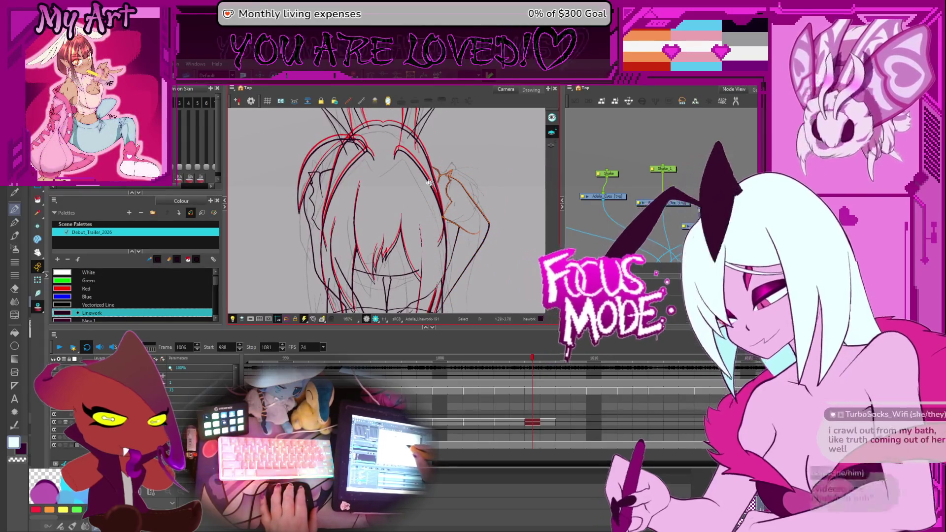
left_click(454, 185)
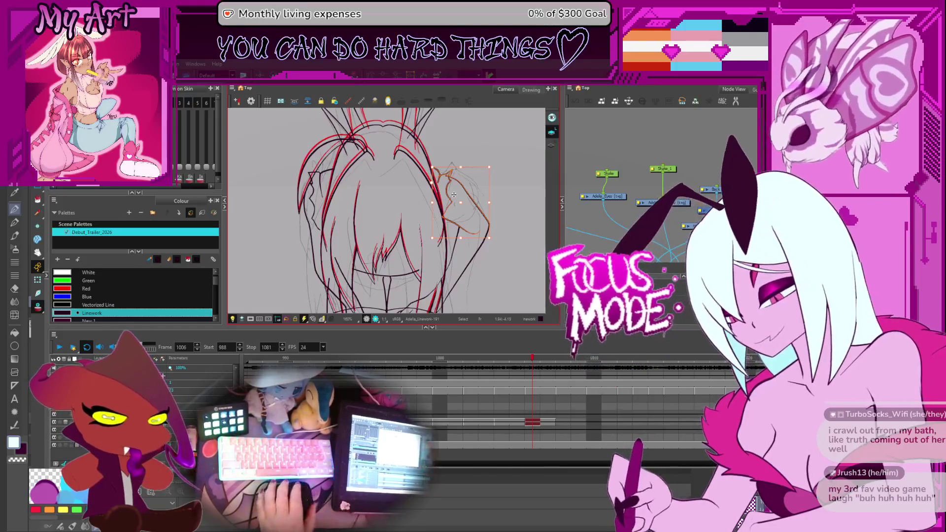
left_click_drag(494, 167, 477, 176)
left_click(476, 173)
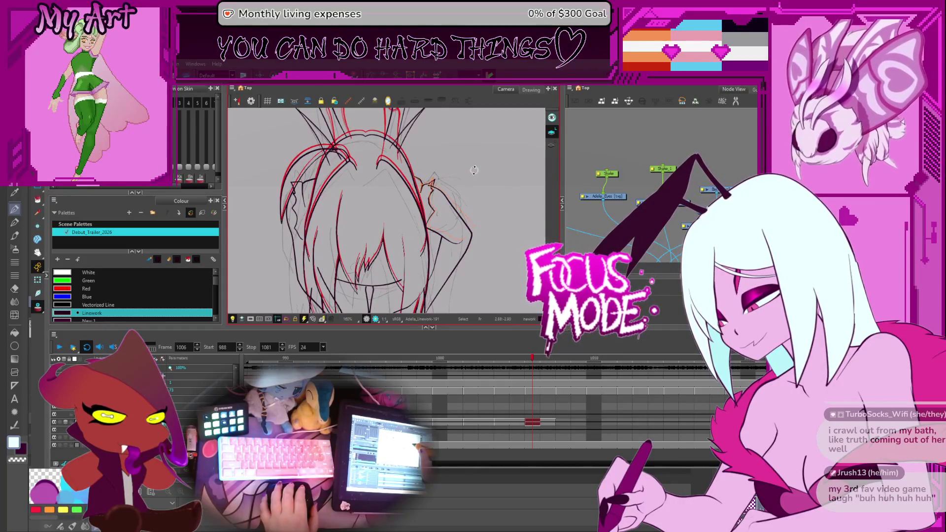
left_click(436, 208)
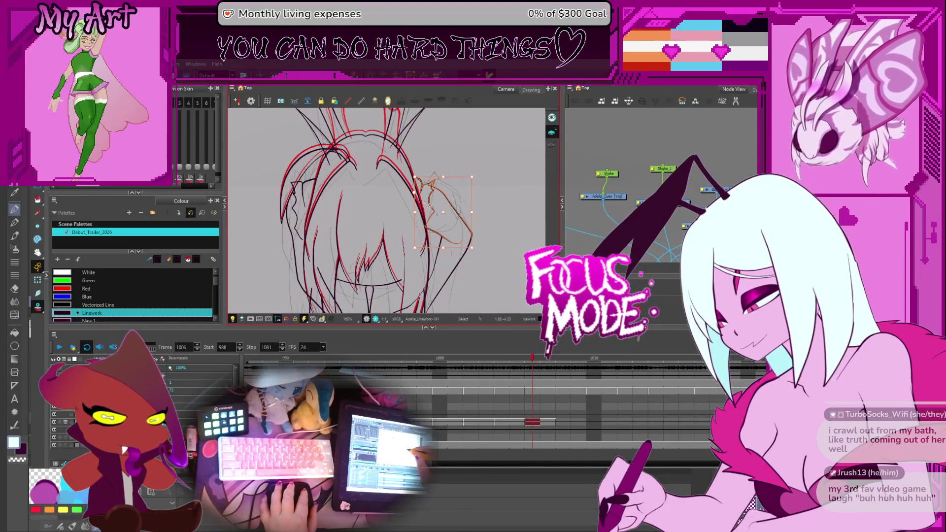
left_click(475, 173)
key("ctrl+z")
left_click(480, 172)
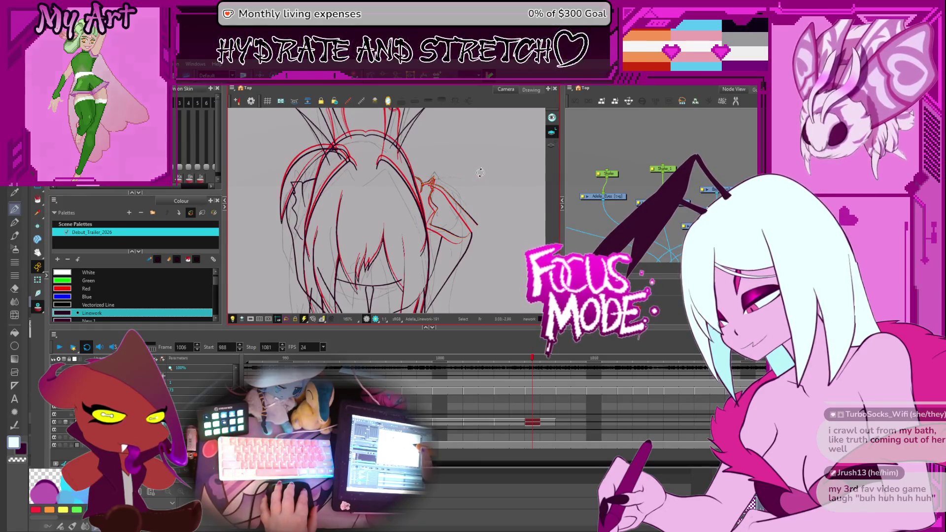
key("ctrl+z")
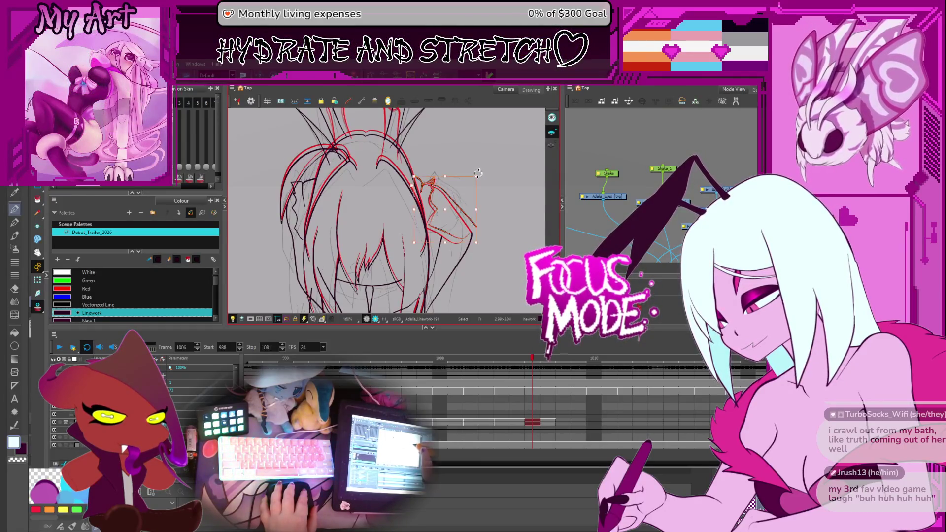
Narrow the arm strokes from the left, then enlarge them toward the lower left
key("ctrl+z")
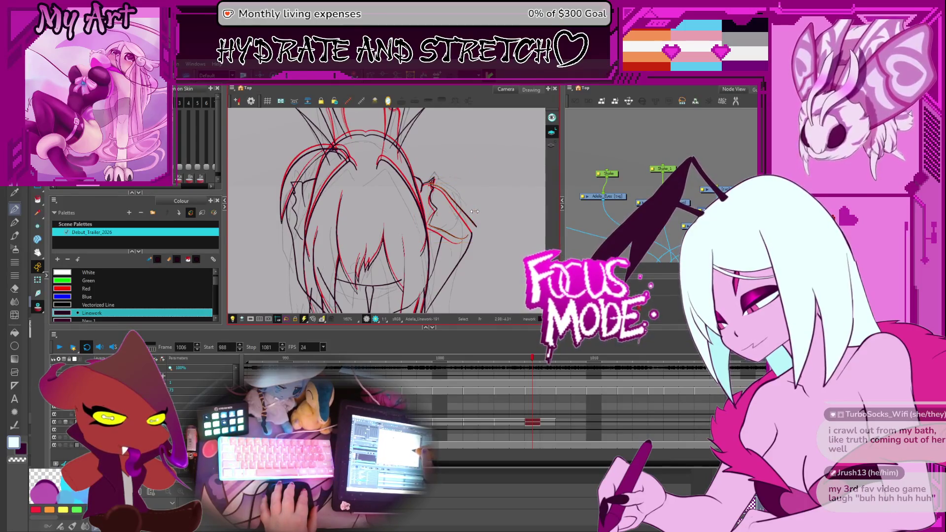
left_click_drag(471, 210, 460, 242)
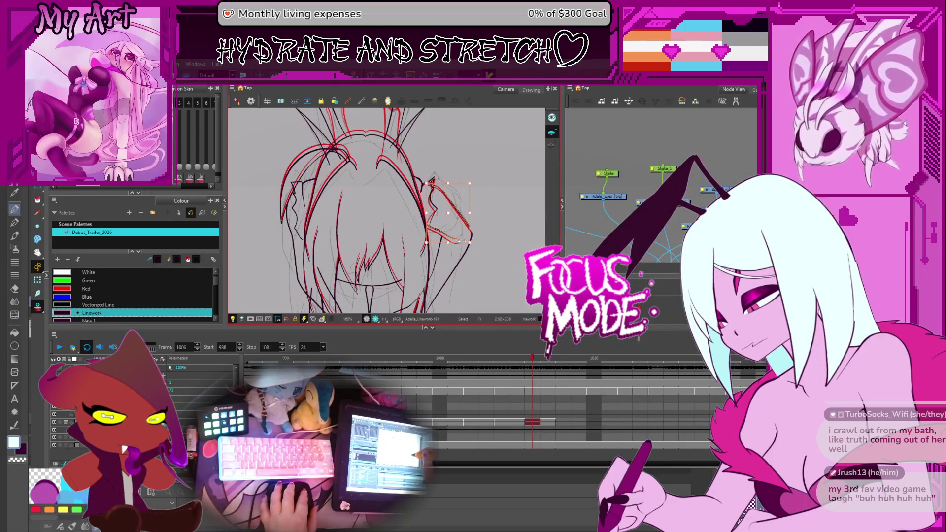
scroll(444, 231, "down", 3)
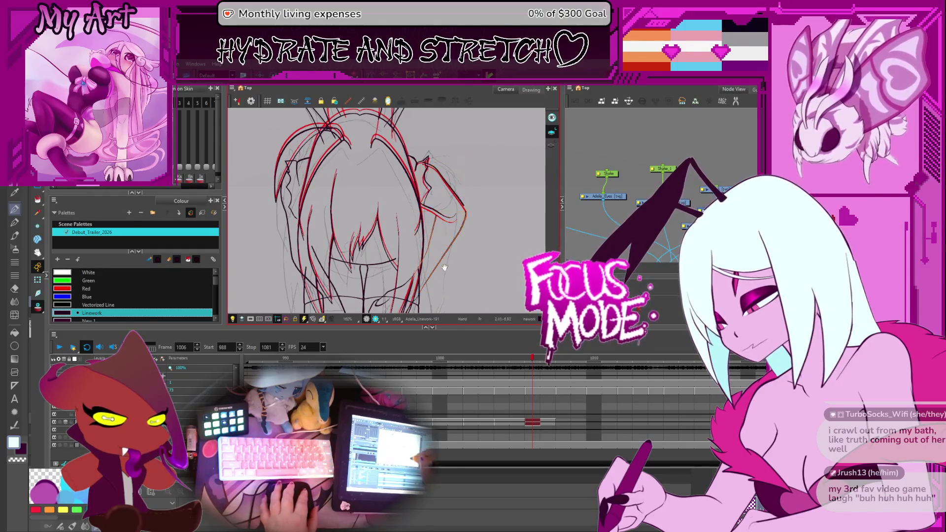
mouse_move(434, 231)
left_mouse_down()
mouse_move(398, 264)
mouse_move(389, 257)
left_mouse_up()
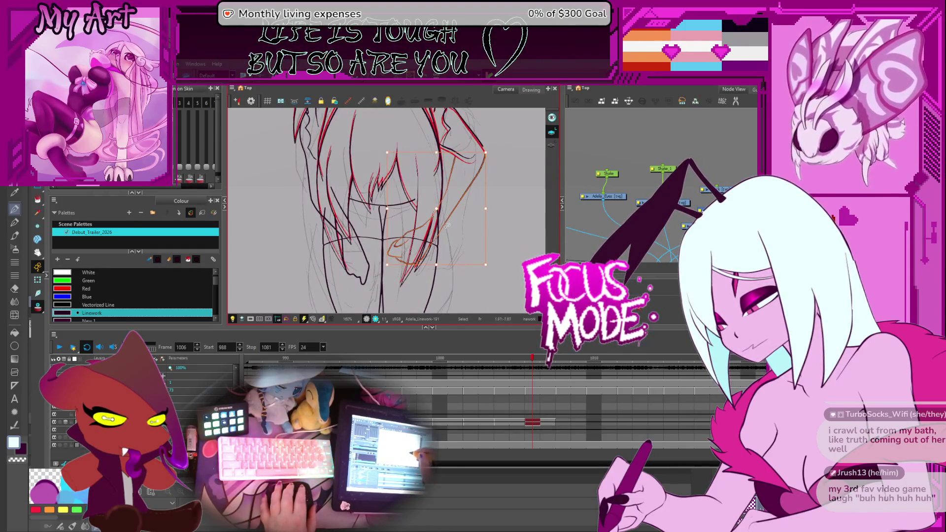
scroll(445, 226, "up", 1)
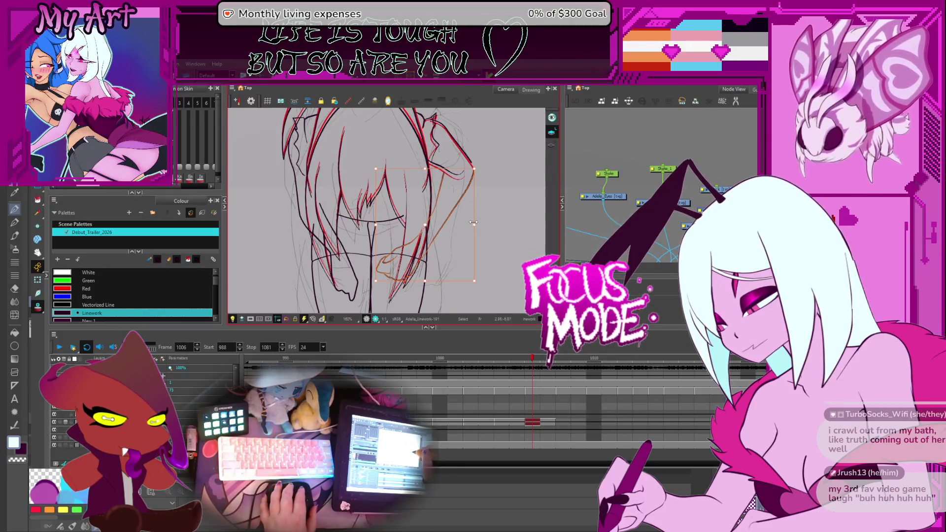
key("Escape")
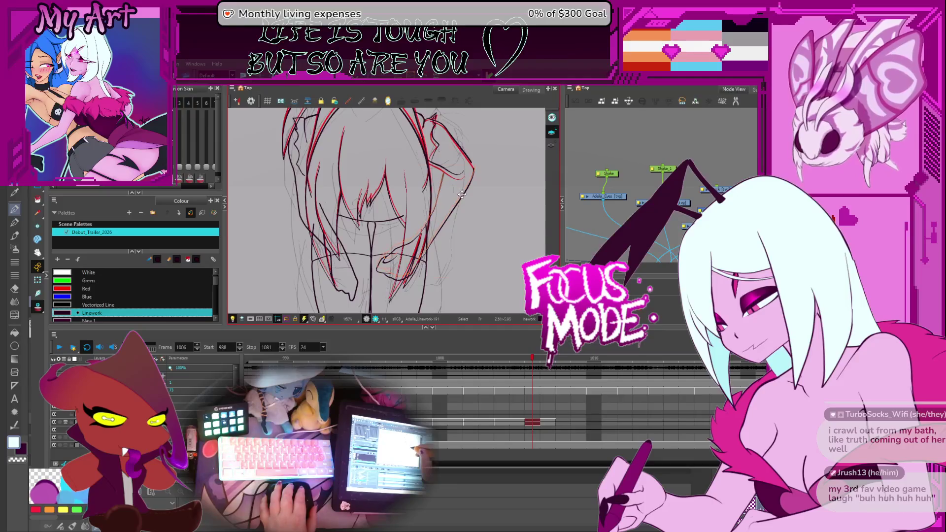
Draw a new red stroke along the right arm
left_click(446, 170)
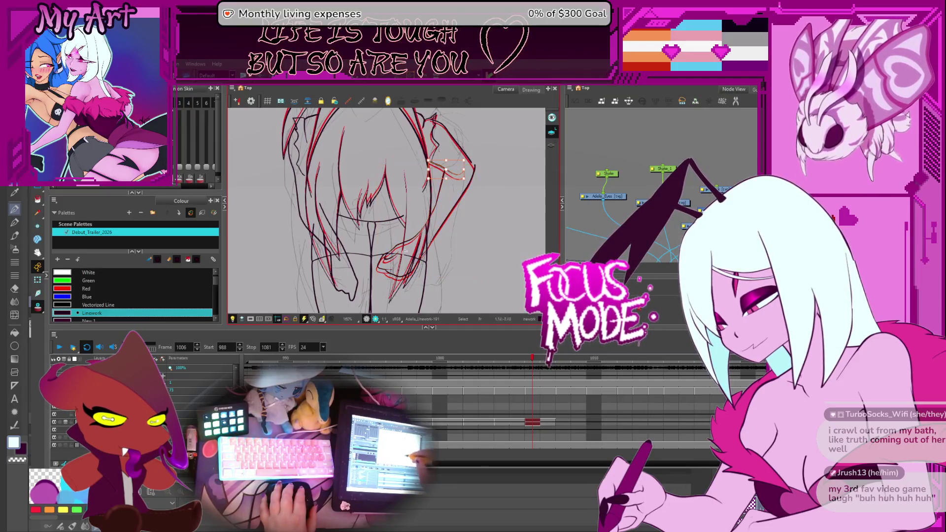
left_click(455, 174)
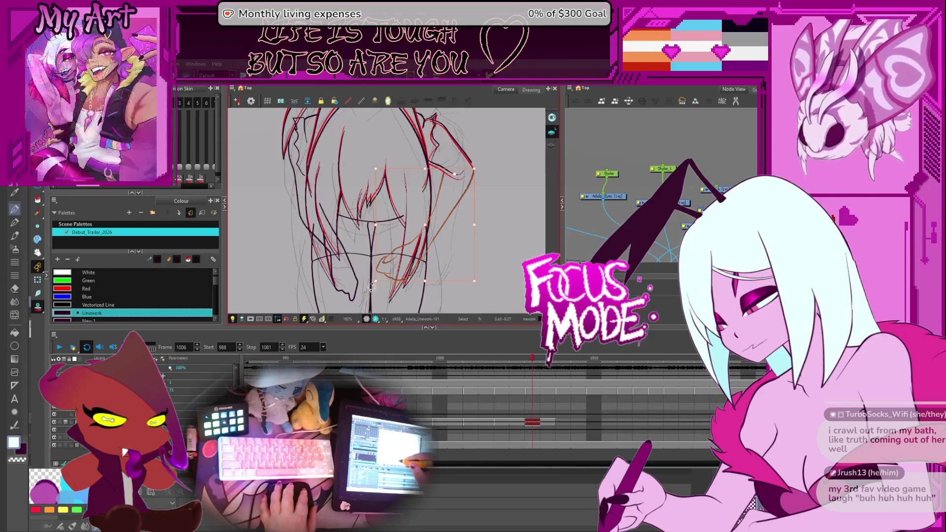
key("Escape")
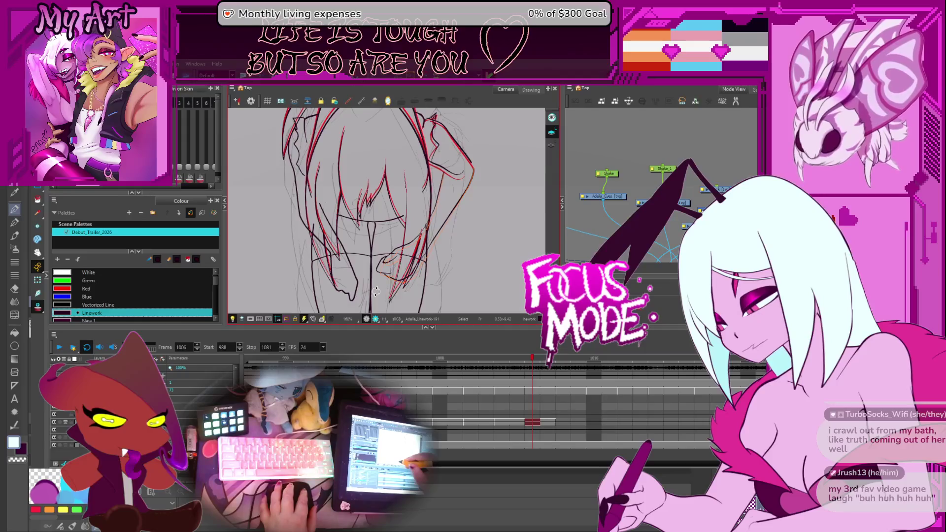
left_click_drag(377, 277, 453, 213)
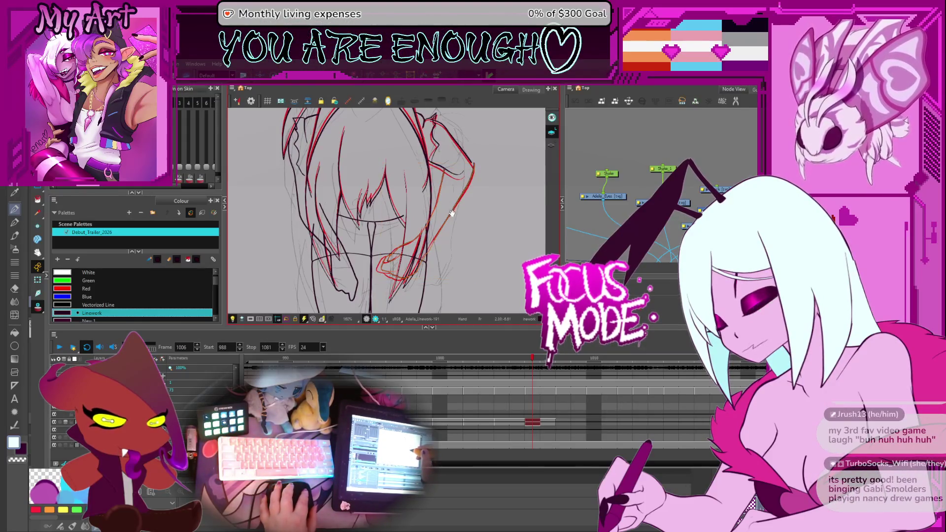
Straighten the hooked end of the elbow line with the Contour Editor
left_click(452, 190)
left_click_drag(482, 211, 465, 208)
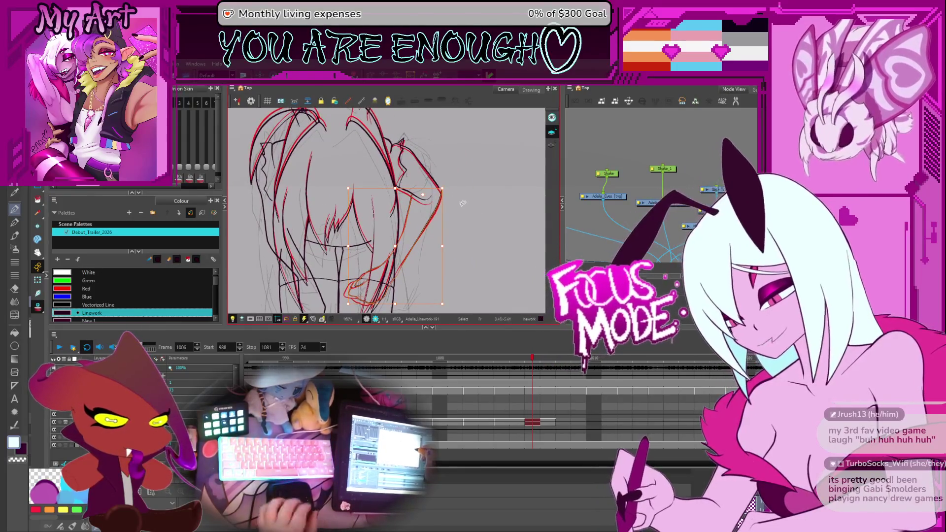
scroll(482, 184, "up", 5)
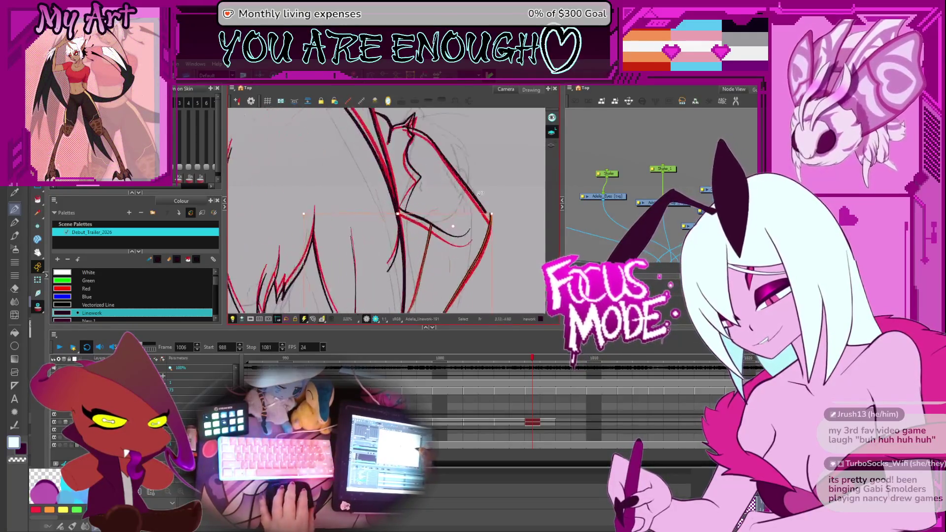
scroll(446, 207, "up", 4)
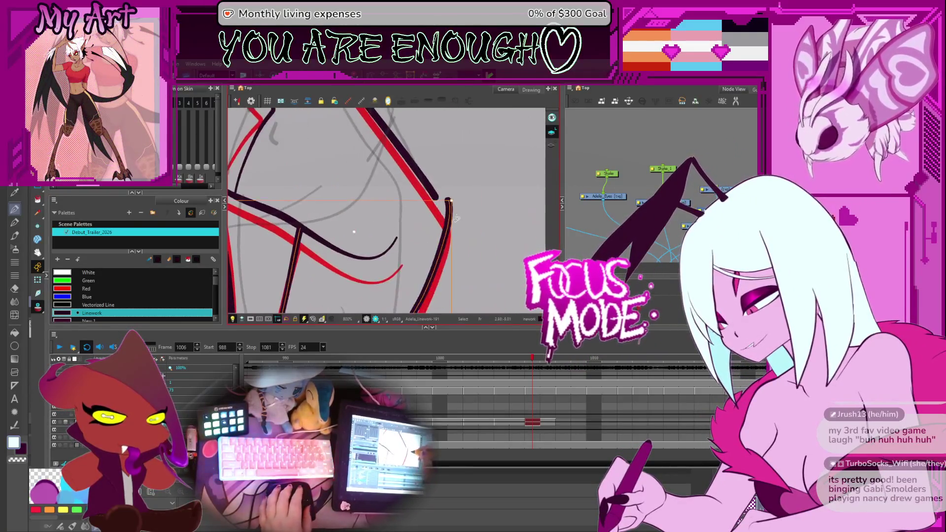
mouse_move(448, 200)
left_mouse_down()
mouse_move(437, 198)
mouse_move(445, 235)
left_mouse_up()
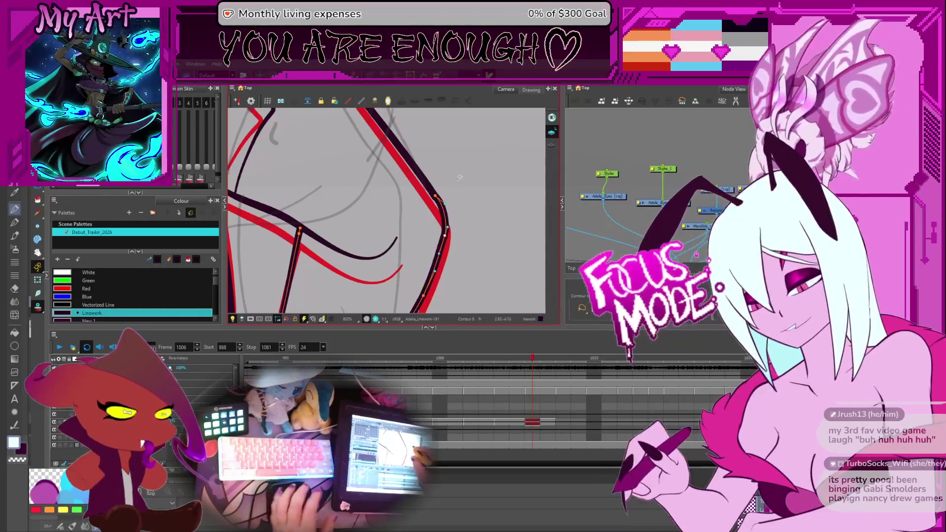
key("2")
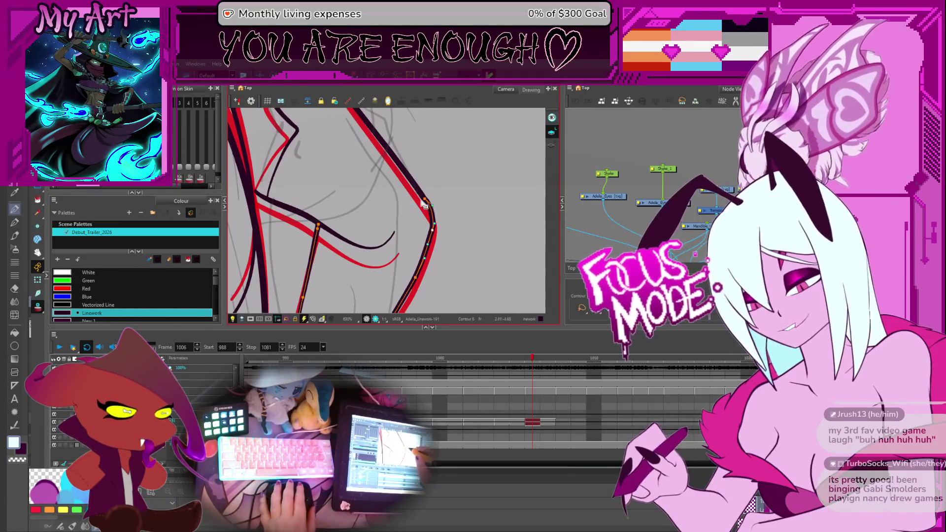
left_click(430, 253)
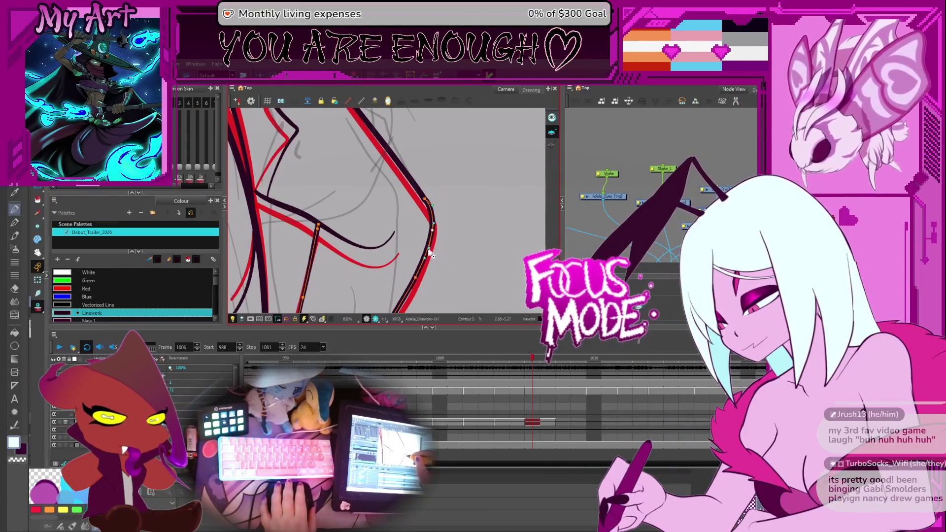
scroll(441, 192, "down", 7)
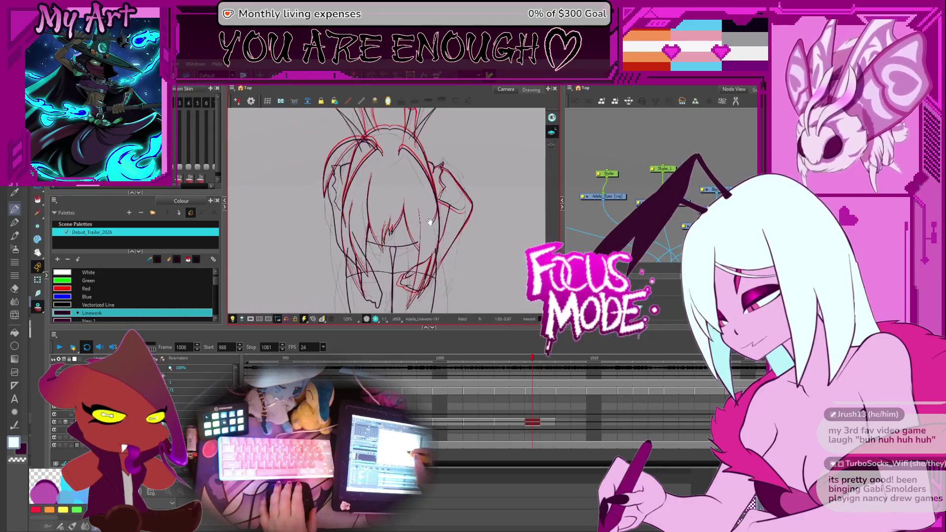
Select the right hair strokes, stretch the bottom down and the top slightly up, then deselect
scroll(331, 174, "up", 3)
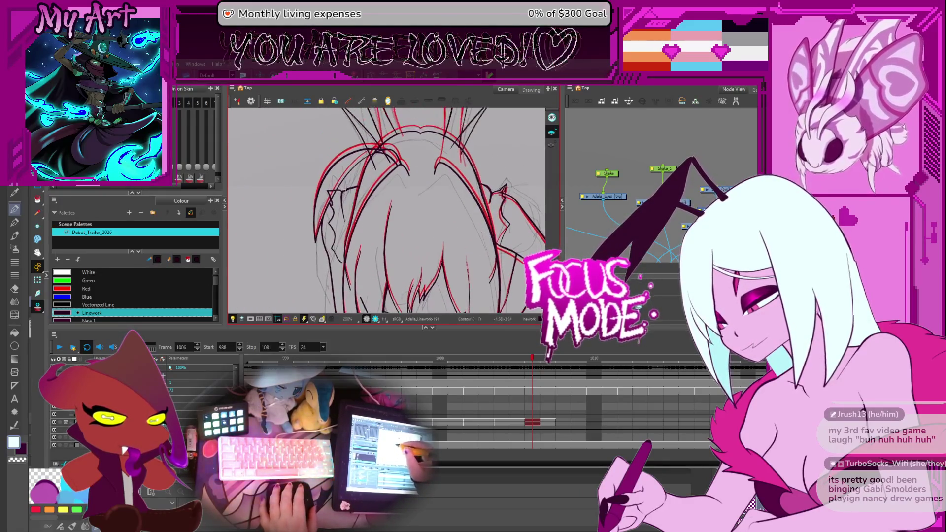
scroll(376, 171, "down", 2)
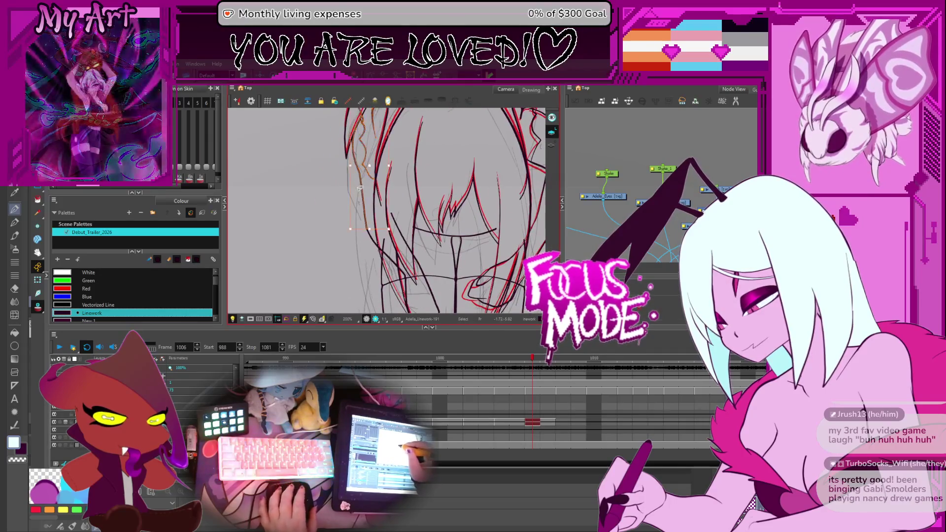
scroll(365, 204, "up", 3)
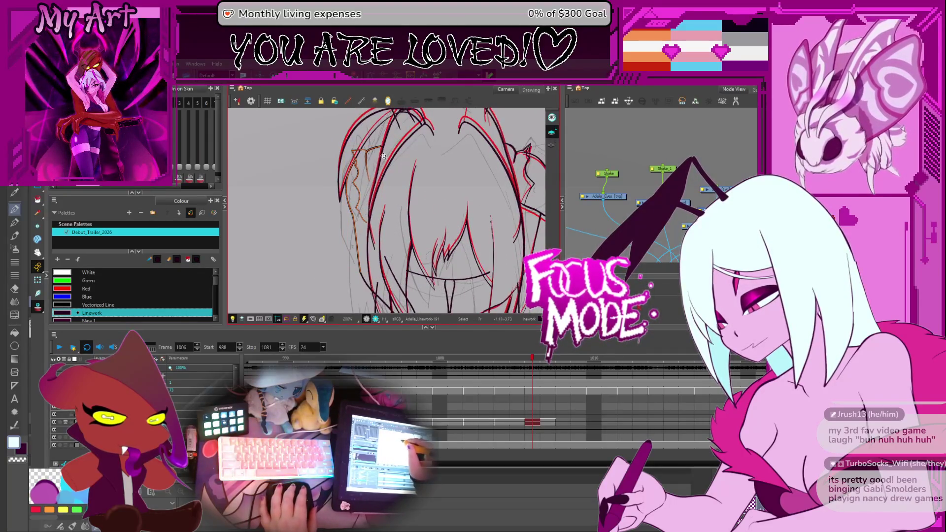
left_click(340, 143)
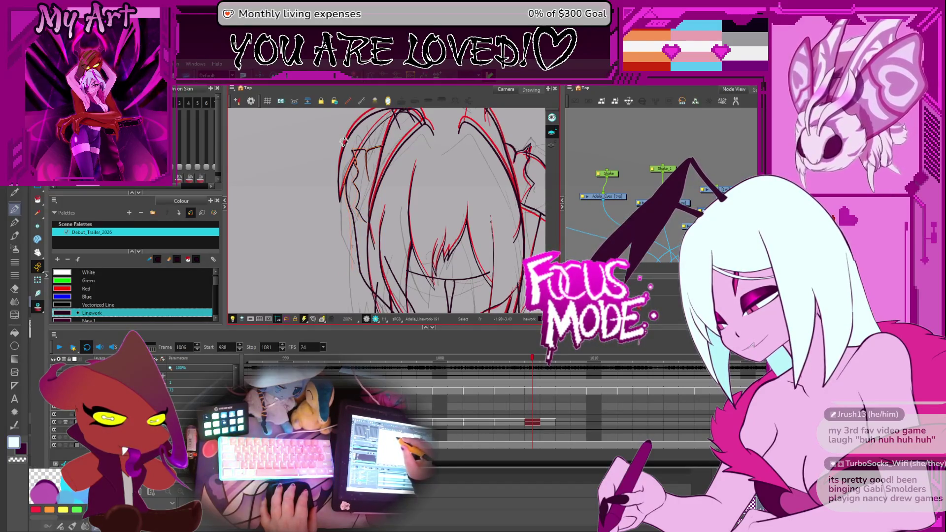
left_click(342, 141)
left_click(366, 157)
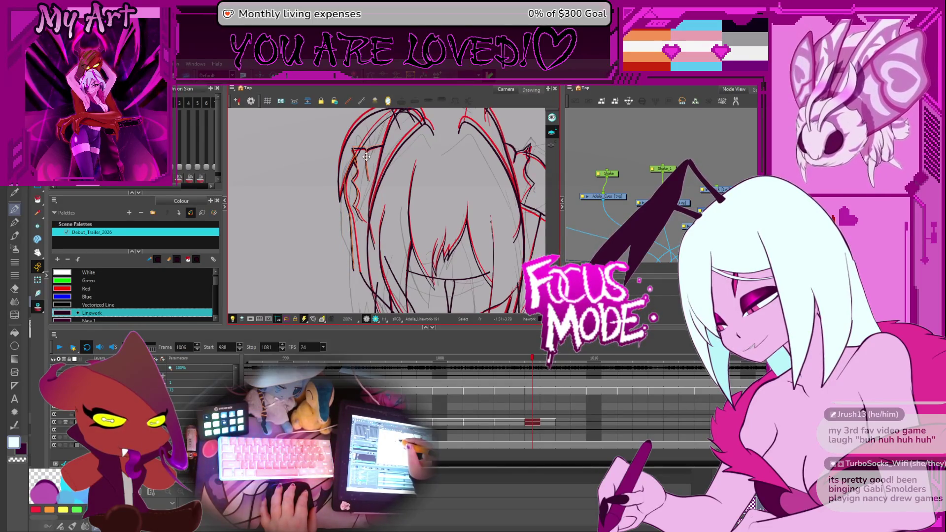
left_click(366, 157)
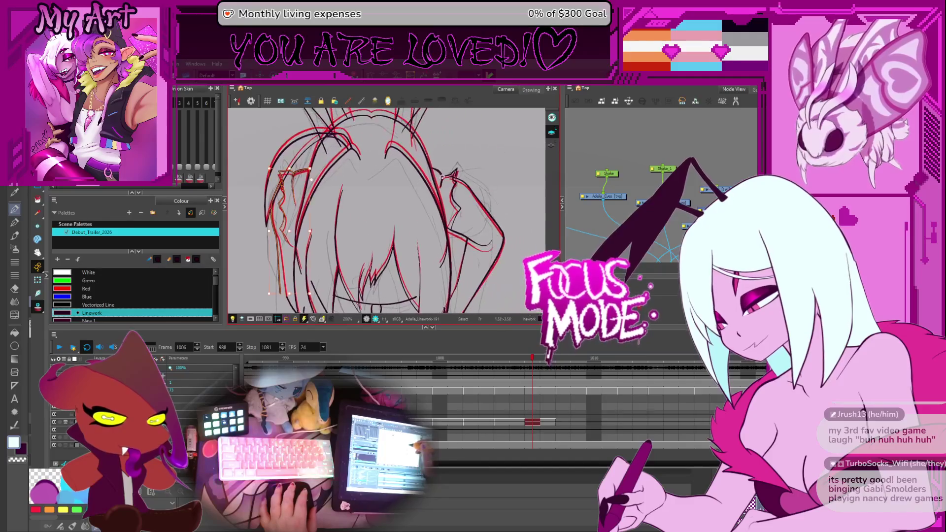
left_click(456, 204)
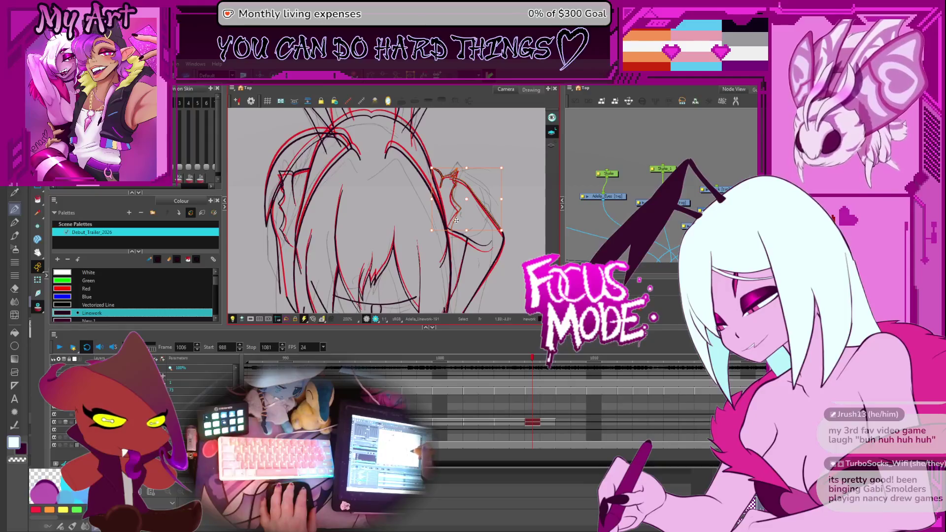
left_click_drag(466, 230, 466, 250)
left_click_drag(465, 168, 465, 167)
key("Escape")
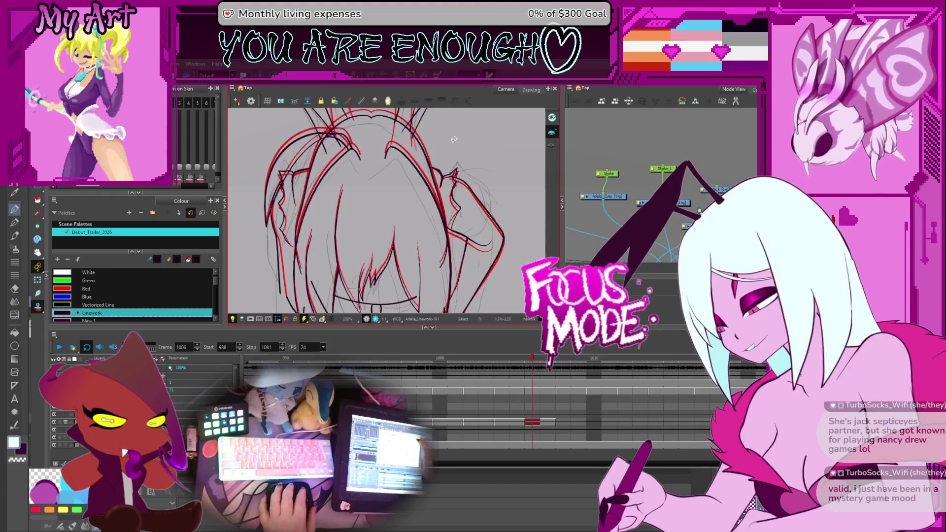
Select the lower hair strokes below the face using Contour Editor and the Select tool
scroll(449, 188, "down", 2)
scroll(330, 246, "up", 2)
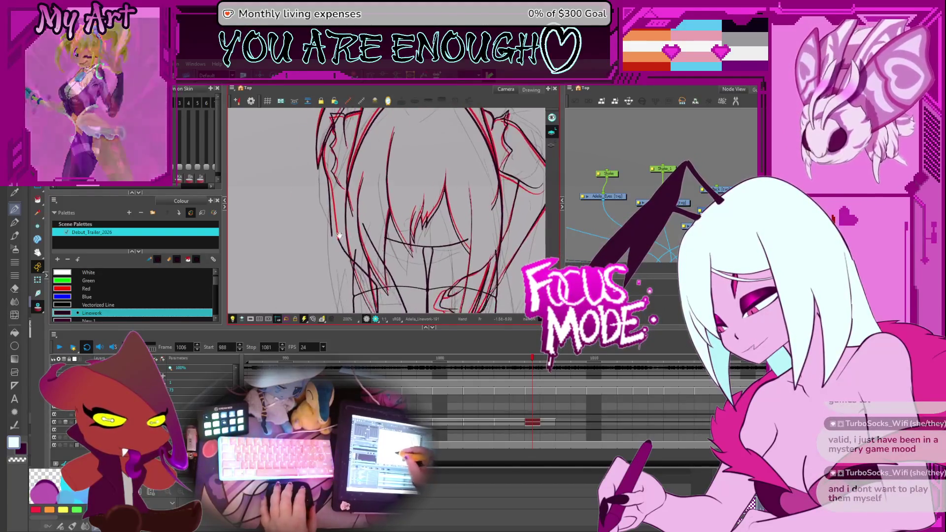
left_click(331, 238)
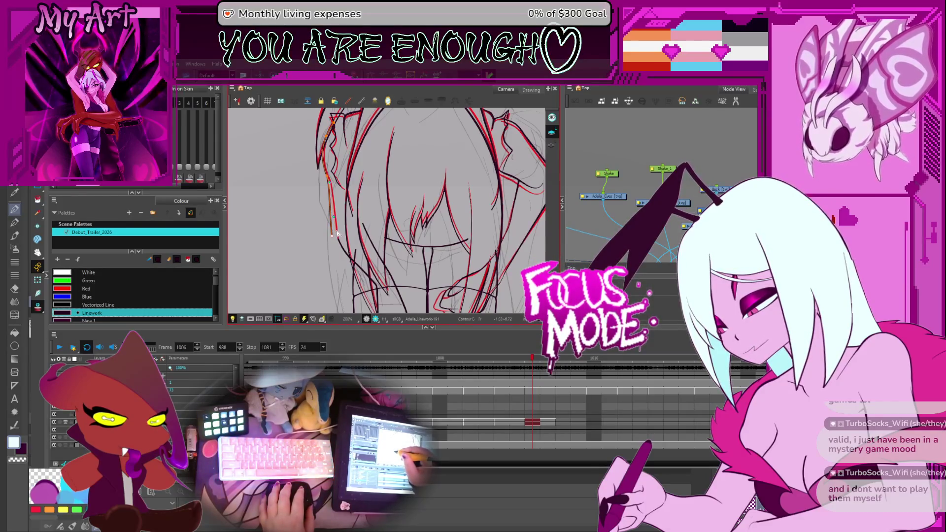
key("alt+s")
left_click(367, 211)
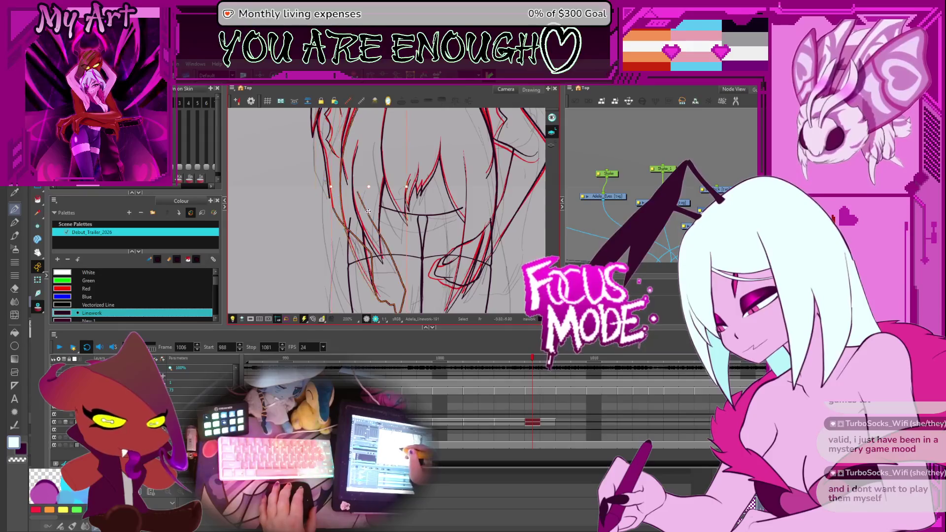
left_click_drag(387, 205, 405, 230)
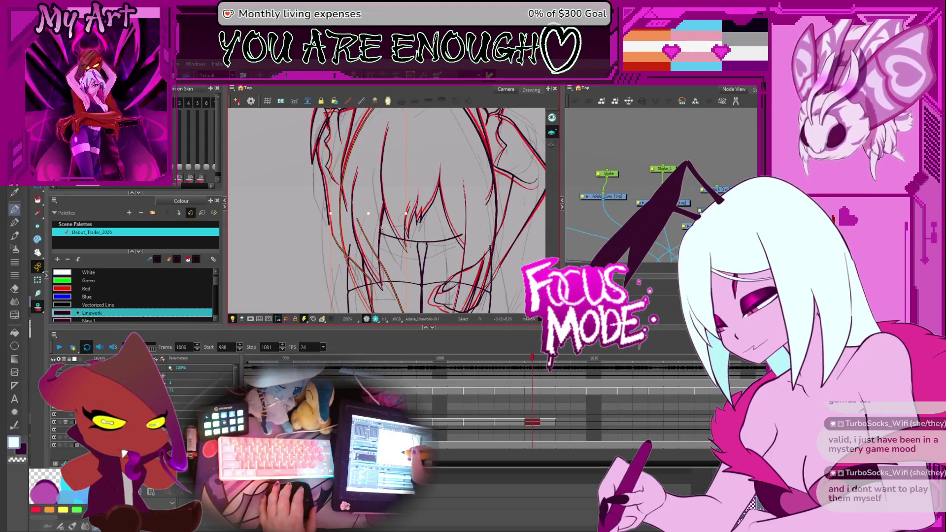
left_click(369, 241)
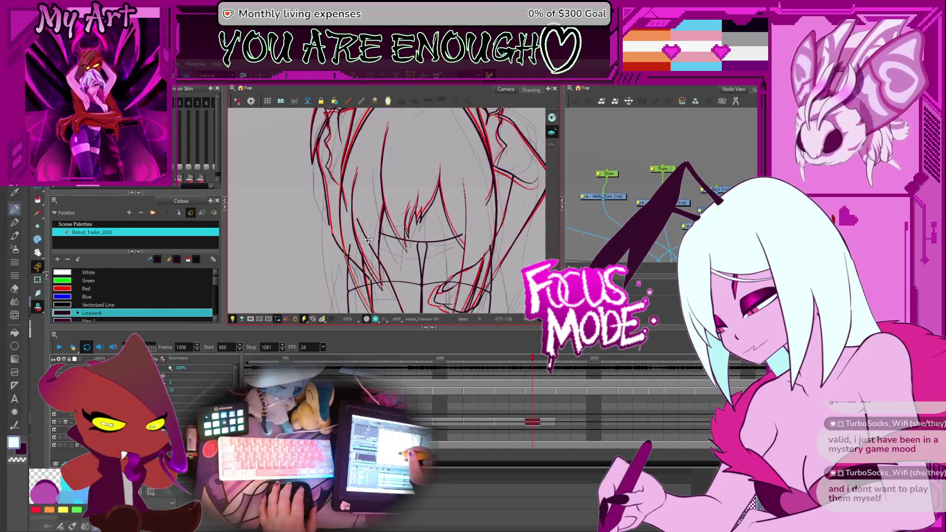
left_click(368, 240)
left_click_drag(369, 239, 360, 187)
left_click(384, 236)
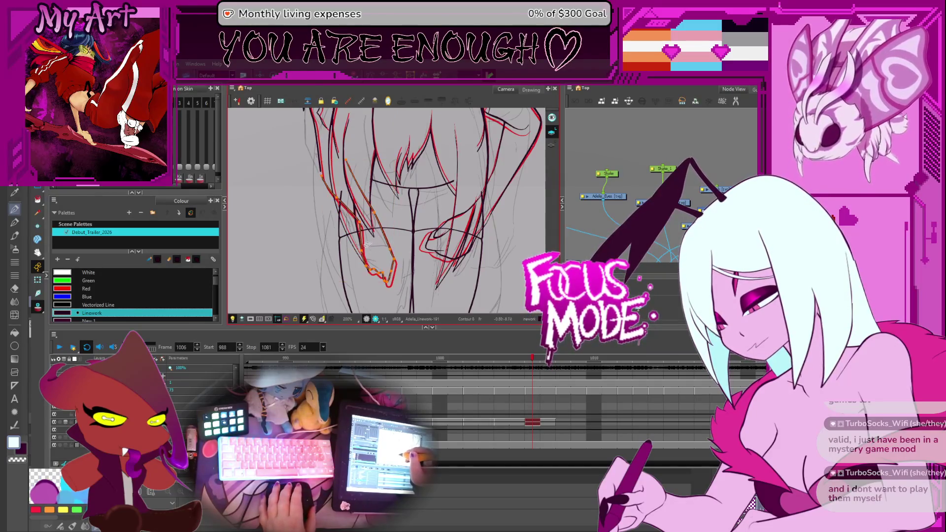
Zoom to 250% and drag the lower strand's control points along the red rough line
scroll(370, 240, "up", 1)
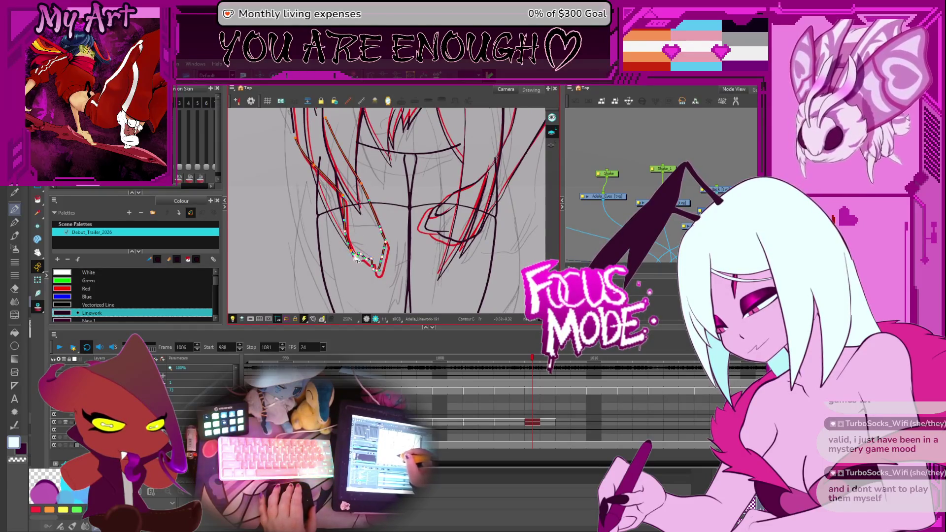
mouse_move(357, 216)
left_mouse_down()
mouse_move(370, 243)
mouse_move(381, 243)
left_mouse_up()
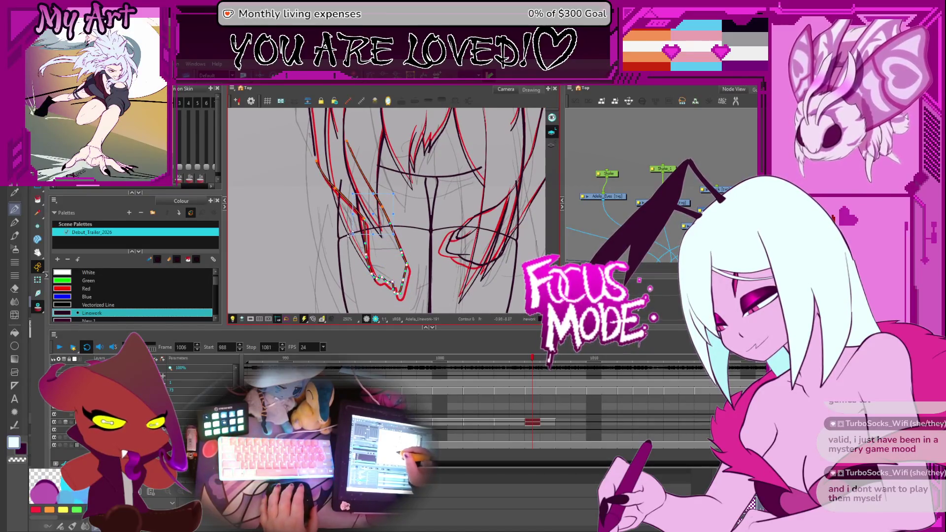
left_click_drag(348, 239, 390, 211)
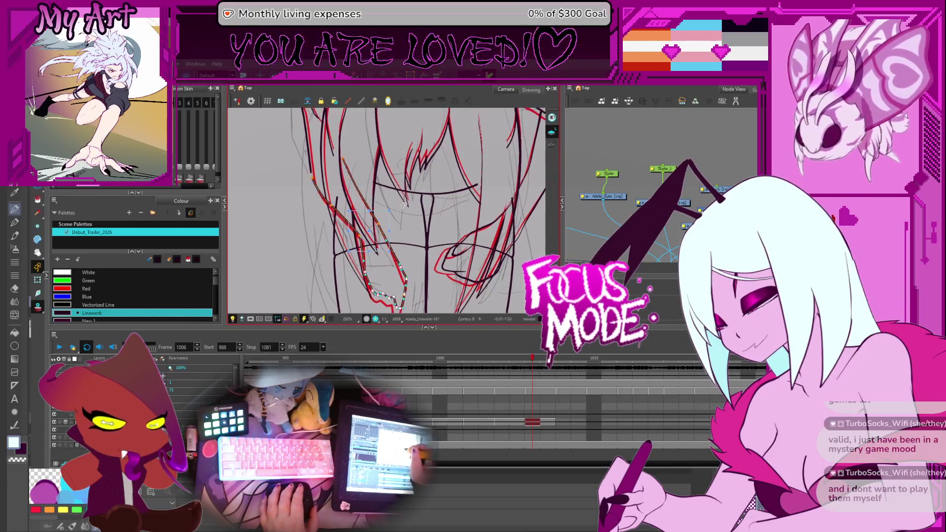
scroll(403, 205, "up", 3)
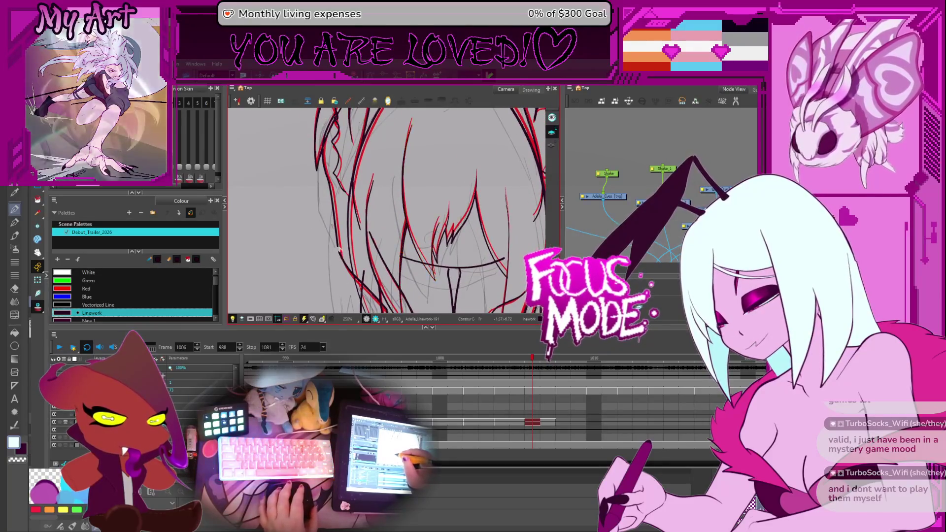
scroll(339, 249, "up", 2)
At 1000% zoom, adjust the Bezier handle at the hair stroke's end with Contour Editor
left_click_drag(338, 249, 358, 229)
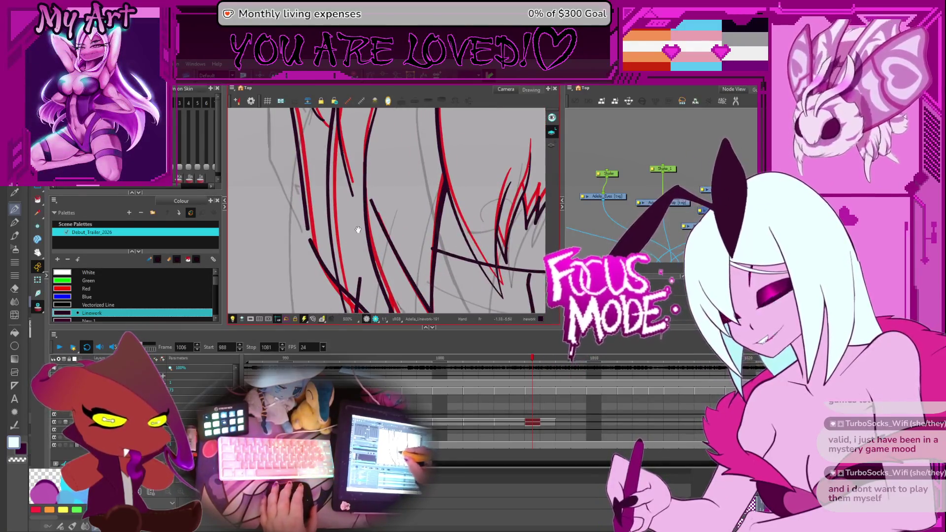
scroll(358, 229, "up", 2)
key("alt+q")
left_click(308, 245)
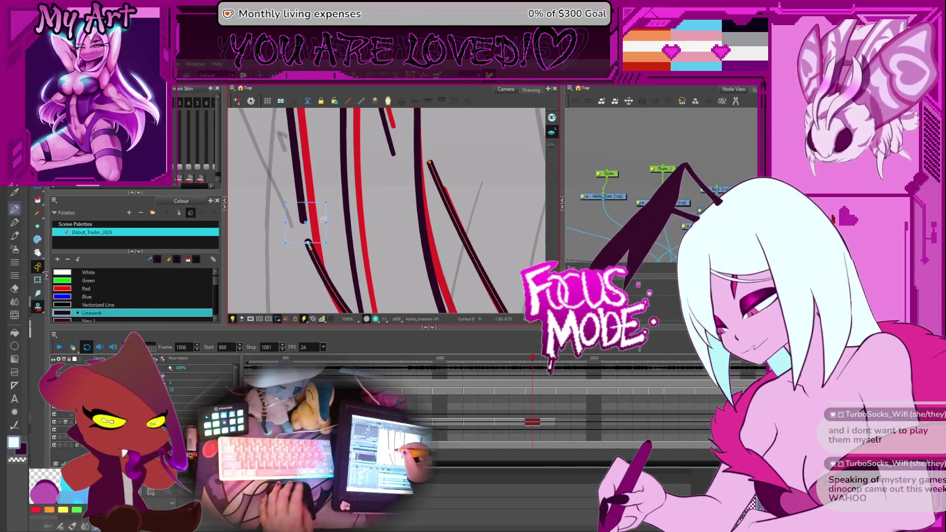
key("space")
left_click_drag(319, 223, 338, 223)
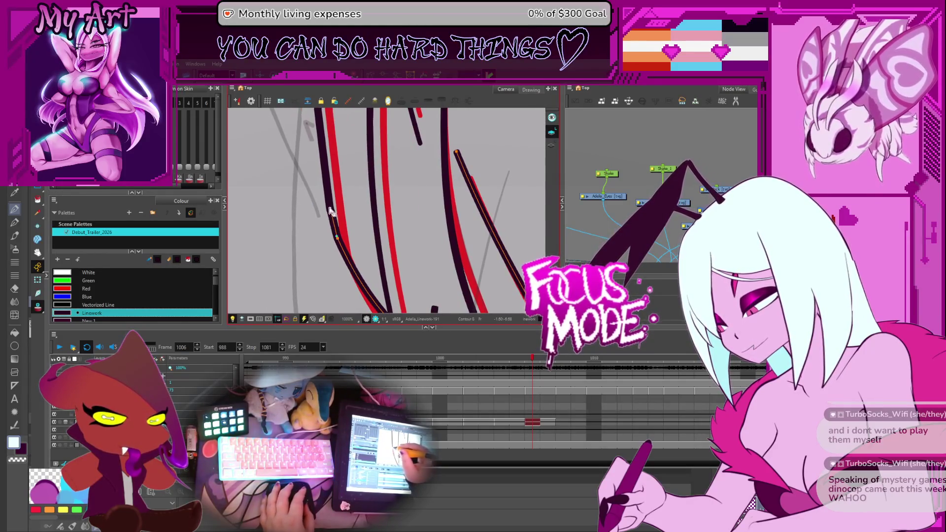
left_click(333, 230)
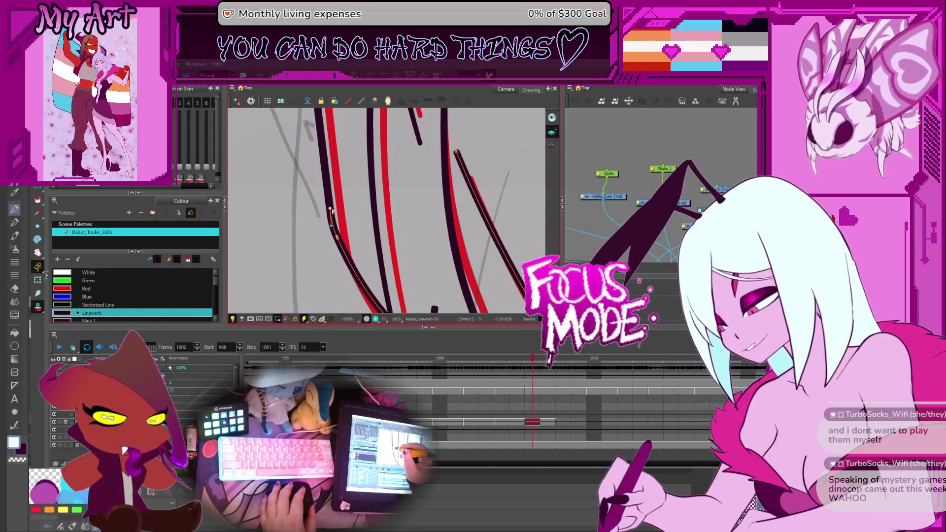
Zoom back out and step back to frame 1005
scroll(370, 267, "down", 6)
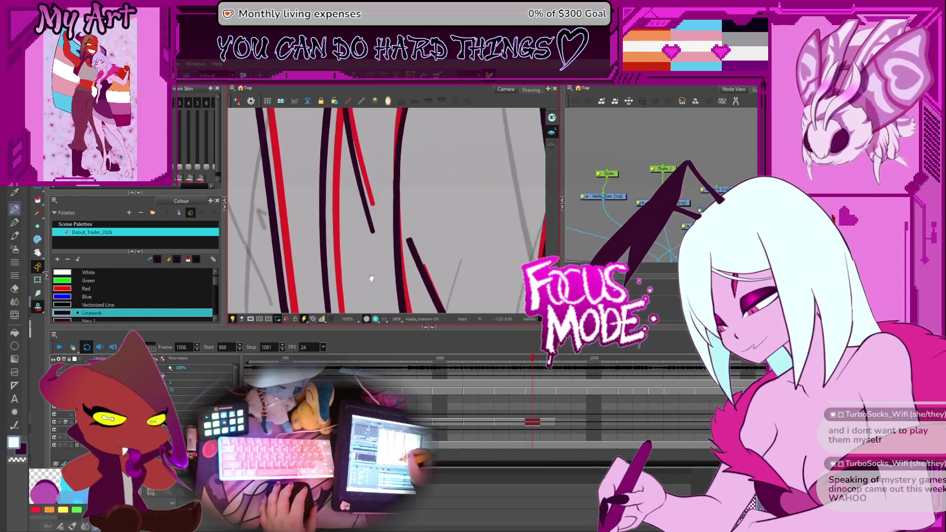
scroll(370, 267, "down", 2)
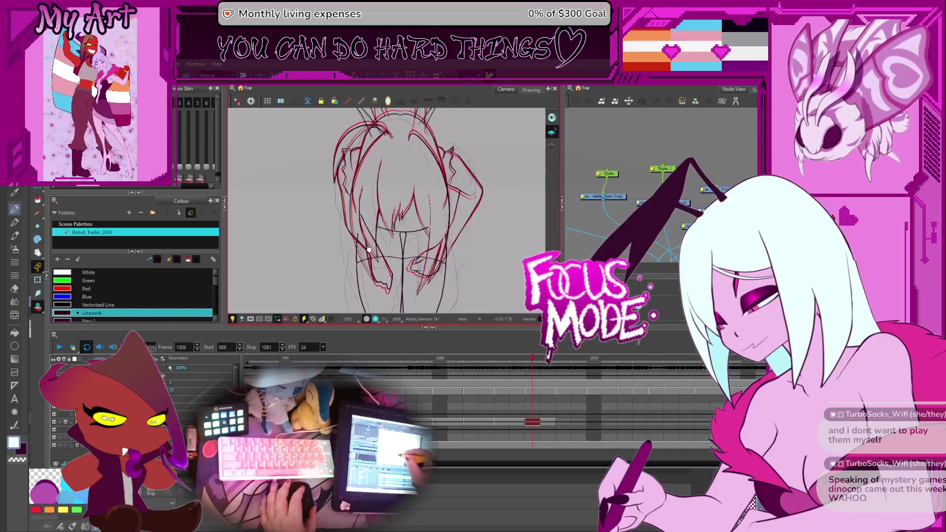
scroll(424, 202, "up", 2)
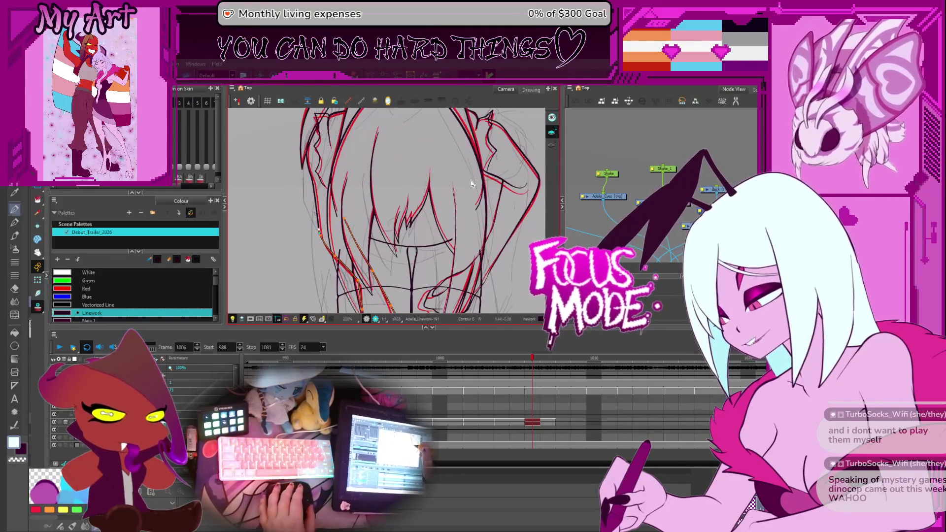
scroll(444, 223, "up", 1)
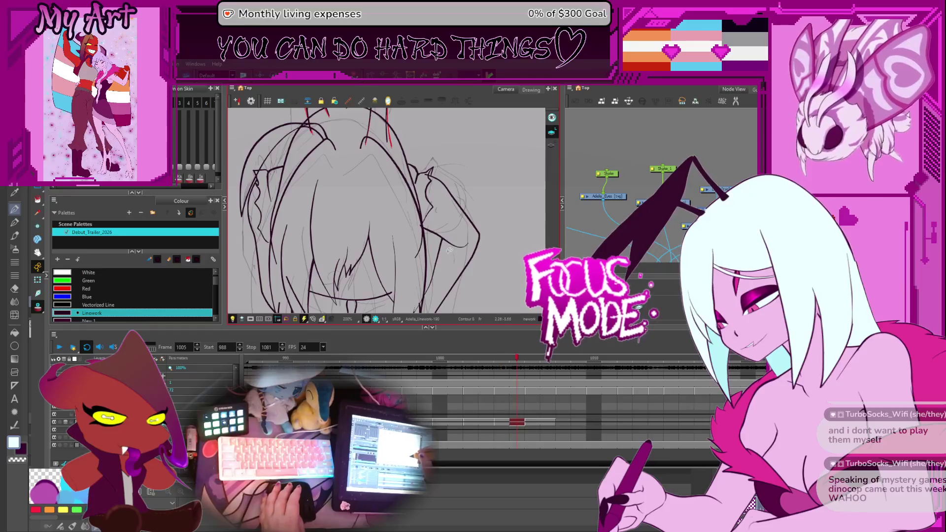